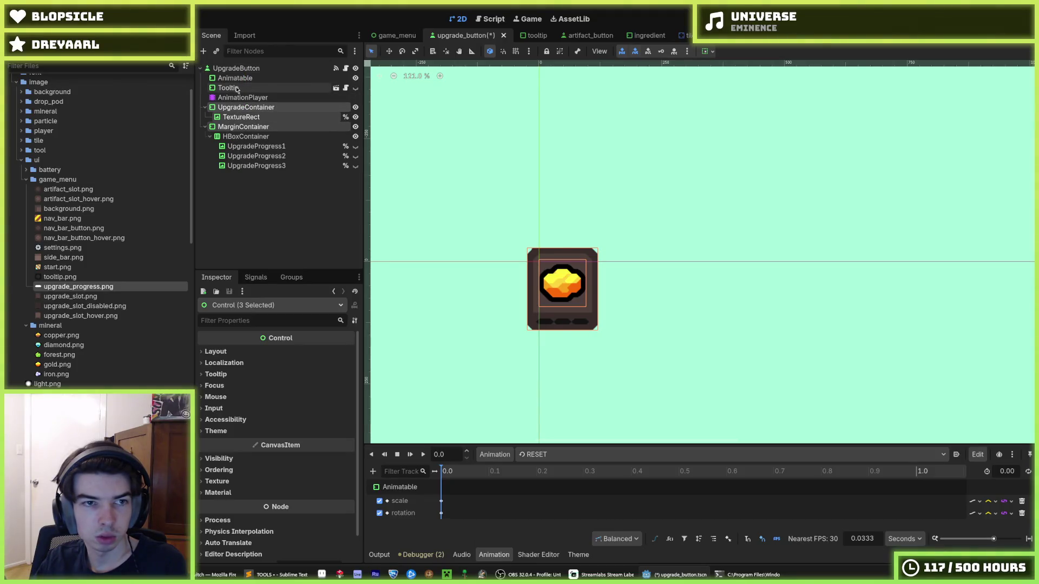
- Delete the Animatable node and move UpgradeContainer and MarginContainer above Tooltip
left_click(238, 79)
key("Delete")
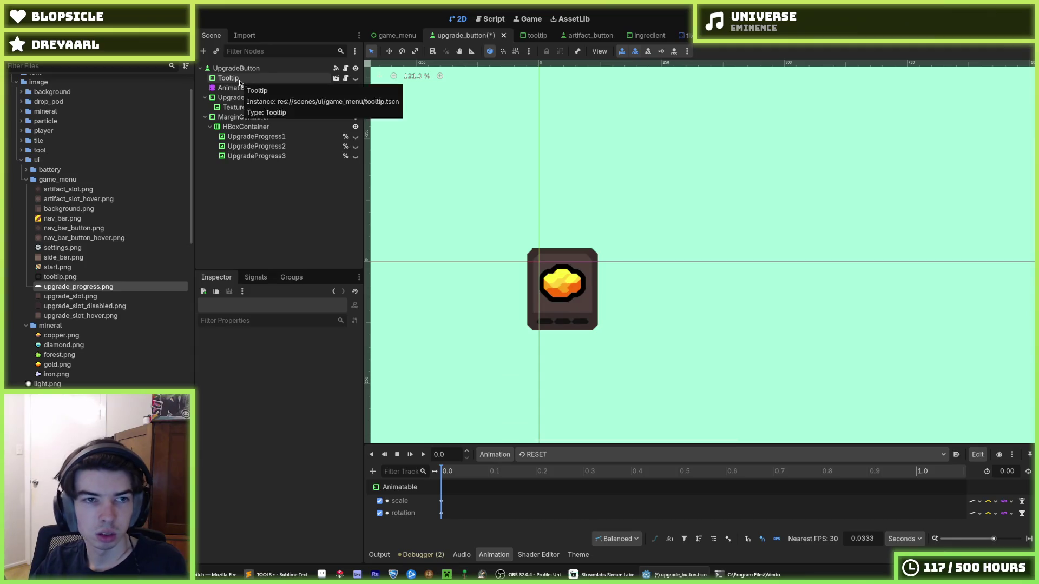
left_click(231, 98)
left_click(241, 117, "shift")
left_click_drag(240, 117, 236, 77)
- Start adding a new child node under UpgradeButton
left_click(236, 68)
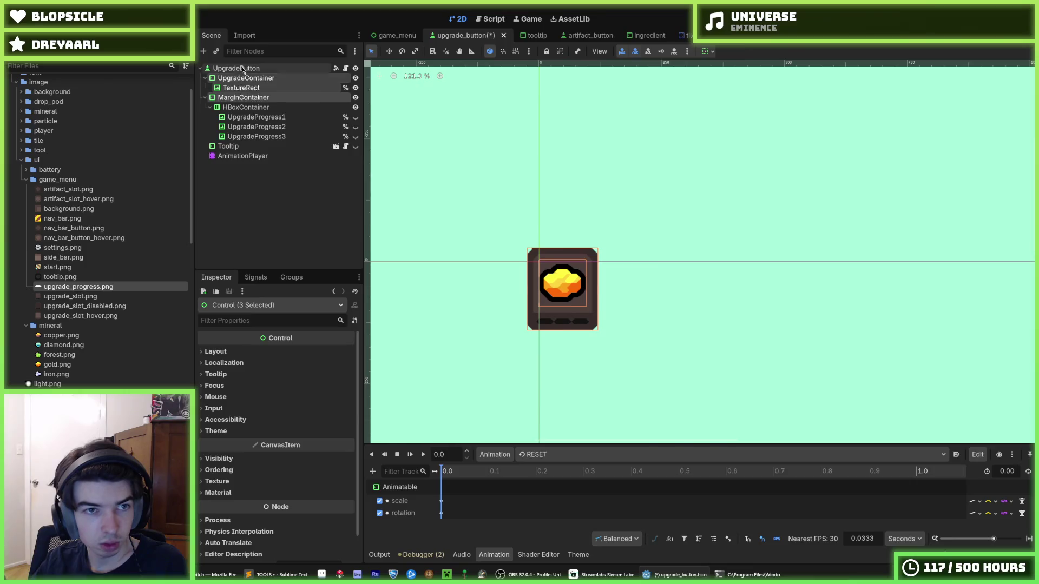
right_click(241, 68)
left_click(265, 75)
- Add a Control node, make it the scene root, and name it UpgradeButton
type("control")
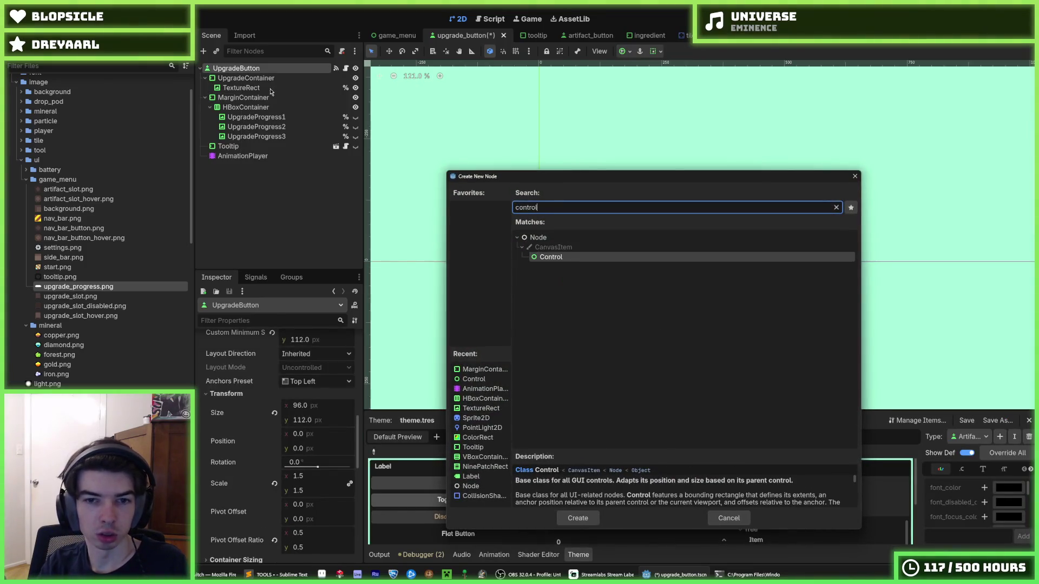
key("Return")
right_click(250, 165)
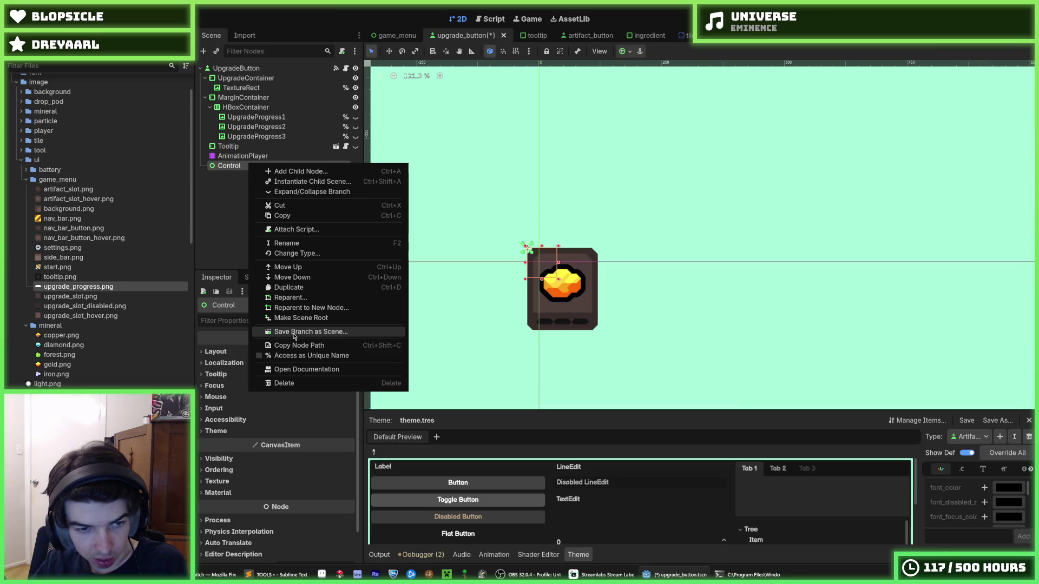
left_click(301, 318)
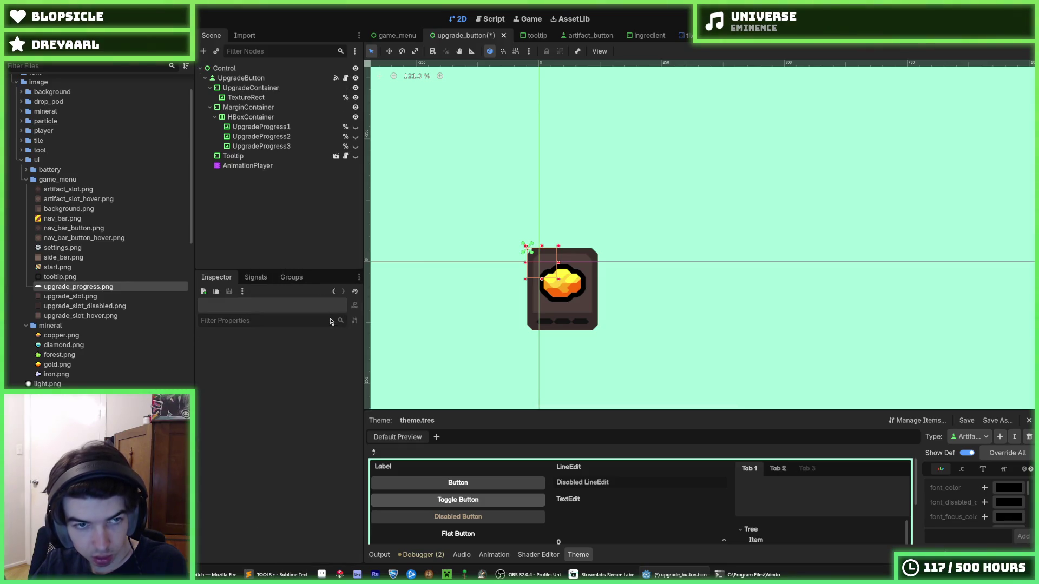
double_click(237, 67)
type("Y")
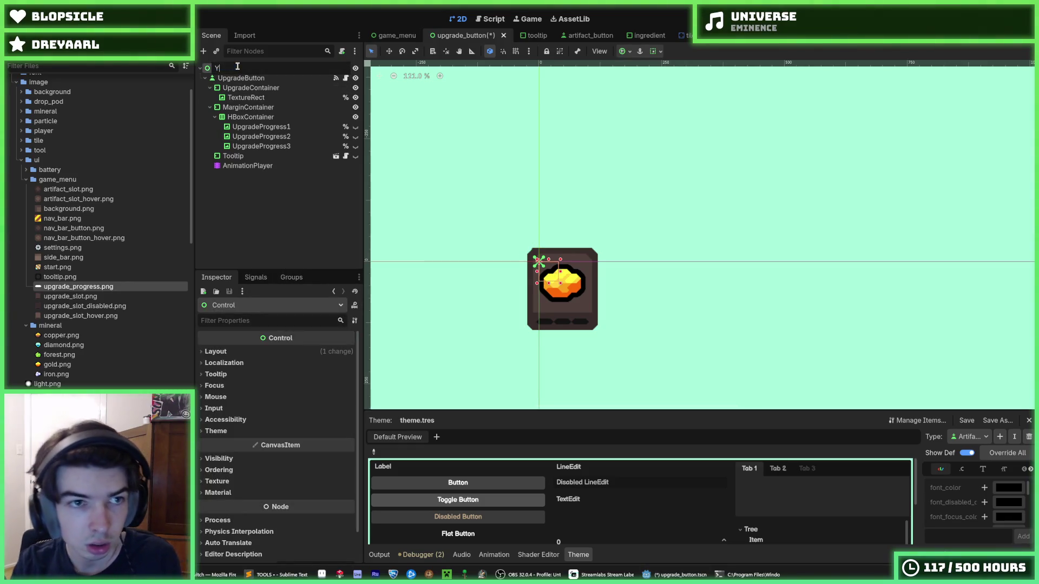
type("gradeButton")
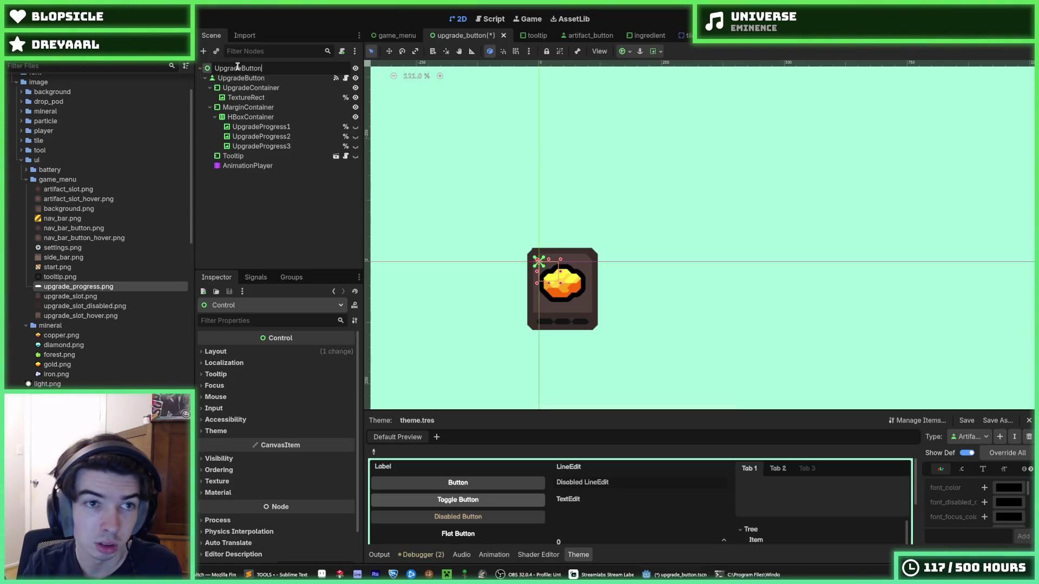
key("Return")
- Rename the inner button node to Button and move Tooltip directly under the root
left_click(254, 78)
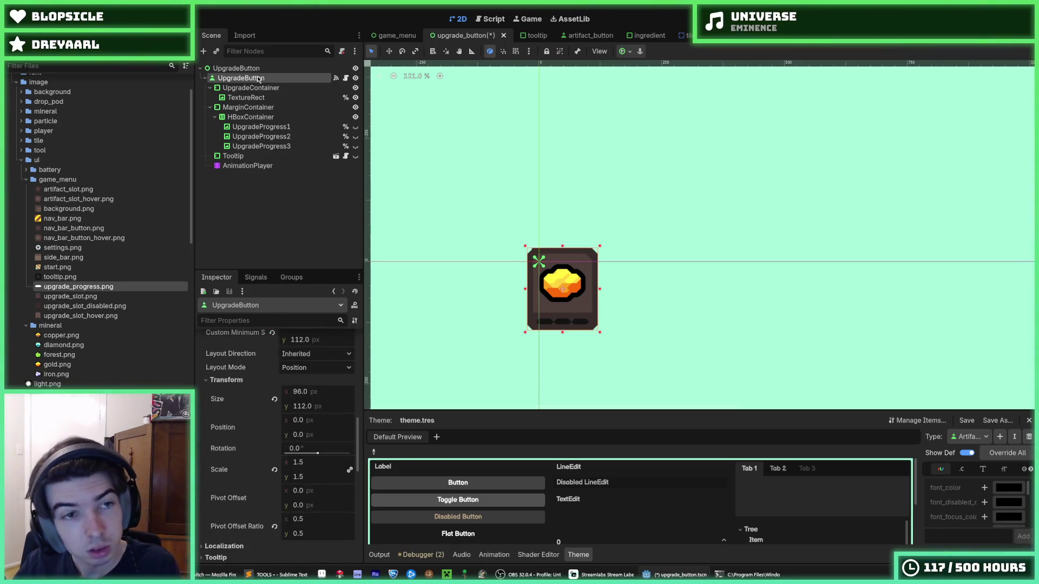
double_click(258, 77)
type("B")
key("Return")
mouse_move(233, 156)
left_mouse_down()
mouse_move(237, 79)
mouse_move(248, 74)
left_mouse_up()
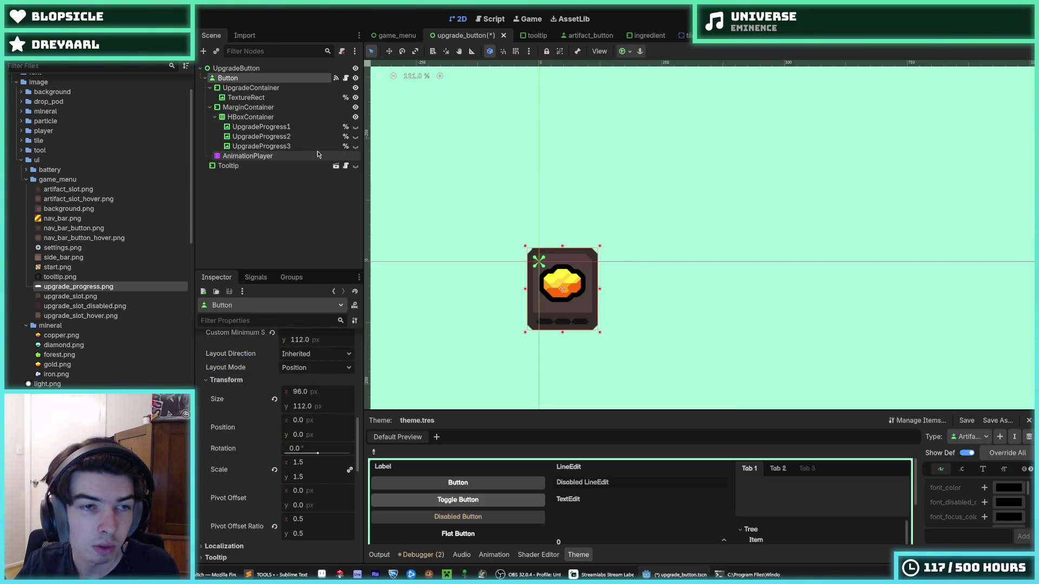
- Make Tooltip visible so its Name and Description panel shows, then select the UpgradeButton root
left_click(355, 166)
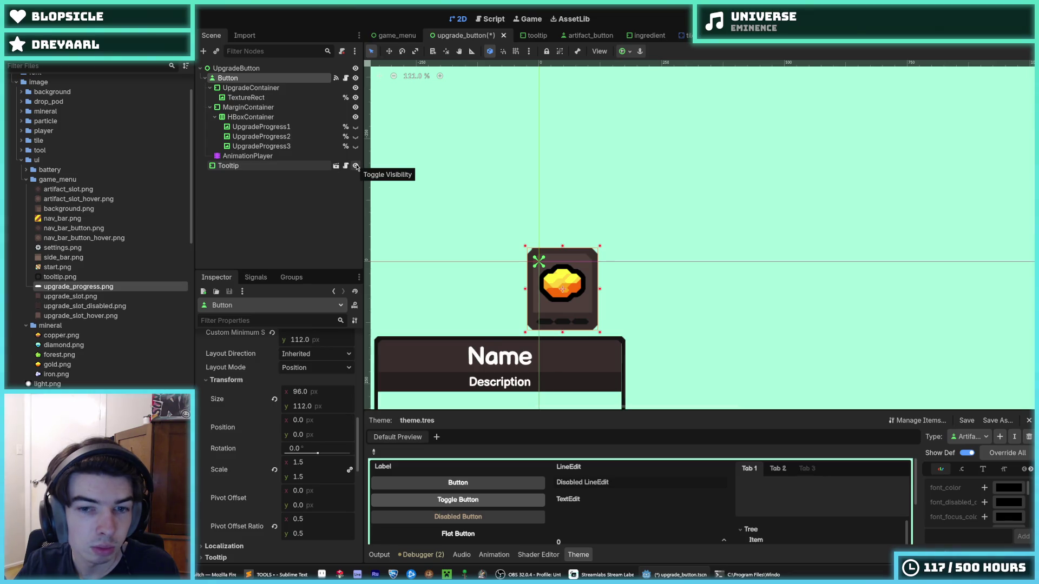
scroll(540, 254, "down", 2)
scroll(540, 254, "up", 3)
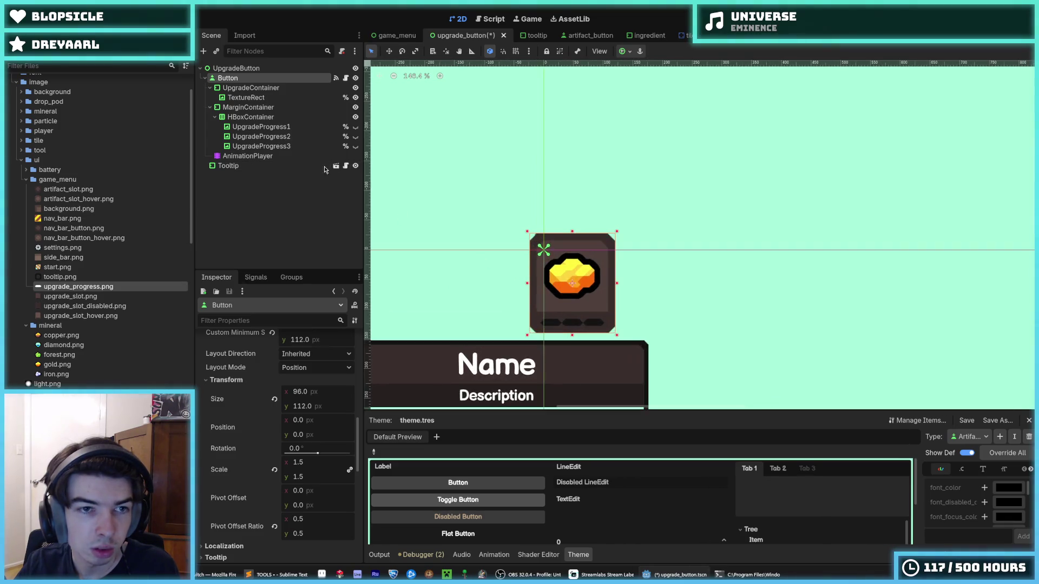
left_click(247, 167)
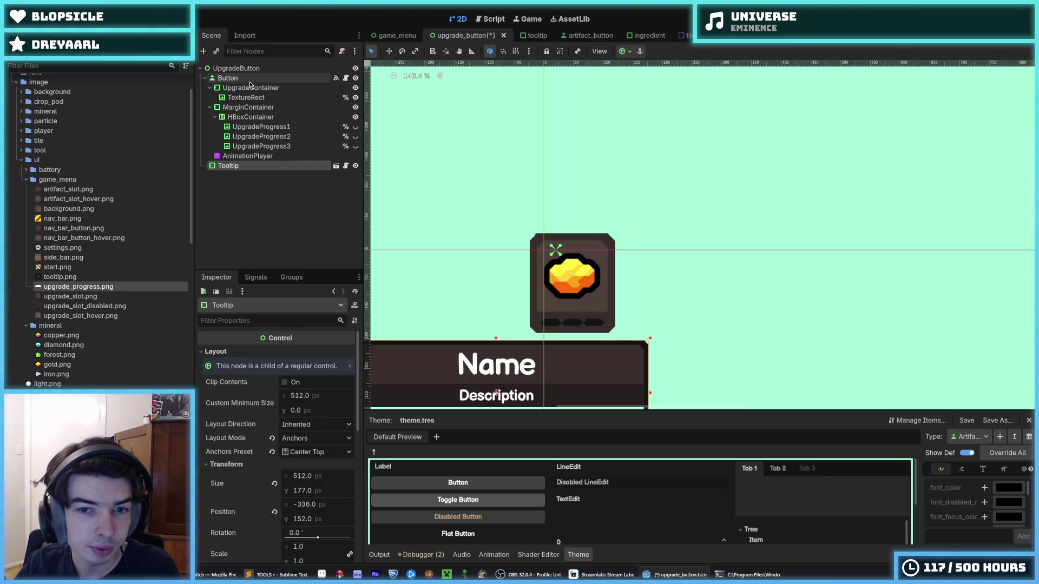
scroll(465, 230, "down", 5)
scroll(493, 238, "up", 4)
scroll(493, 238, "up", 2)
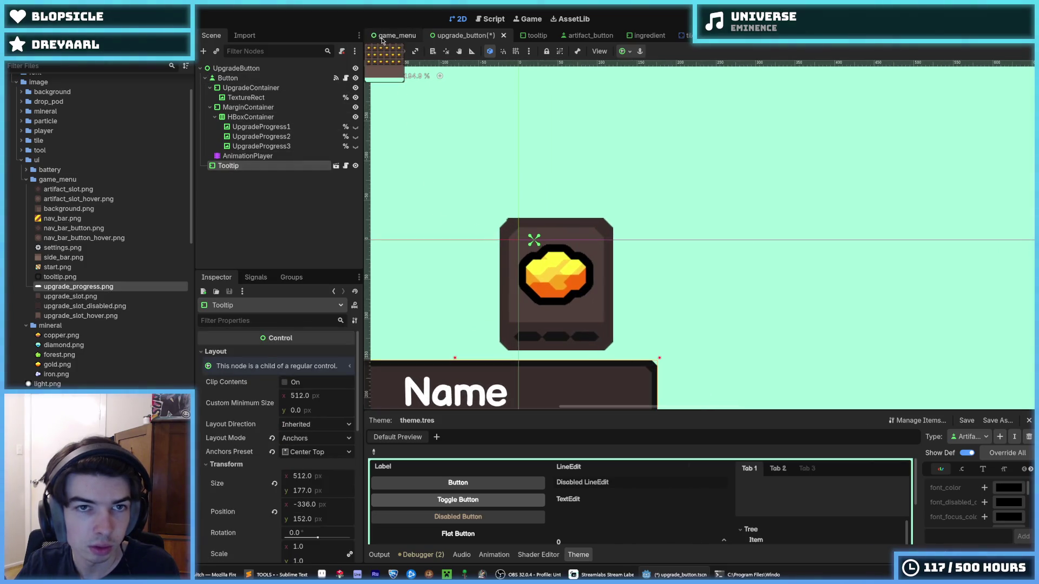
left_click(469, 37)
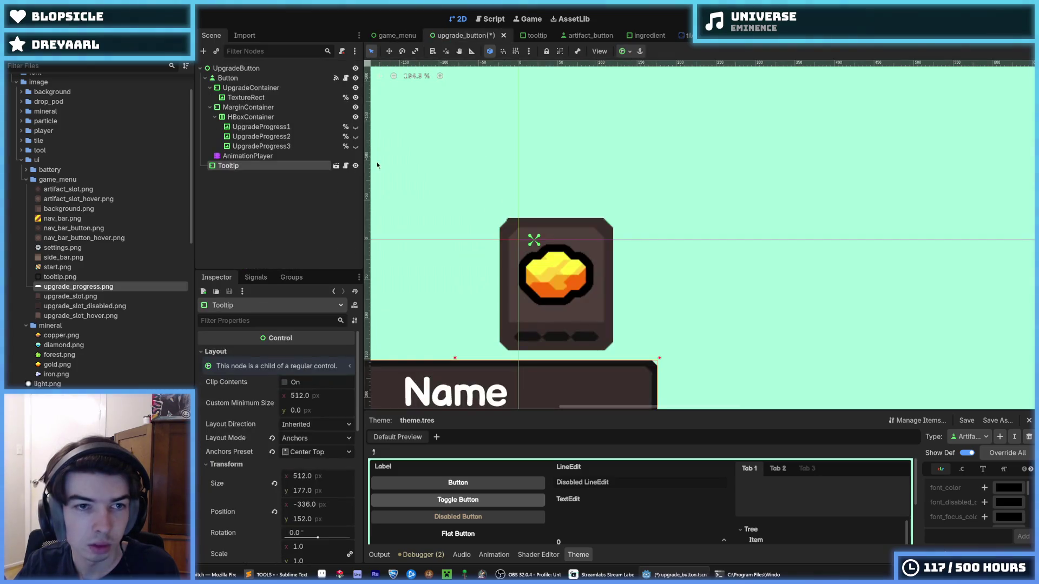
left_click(215, 351)
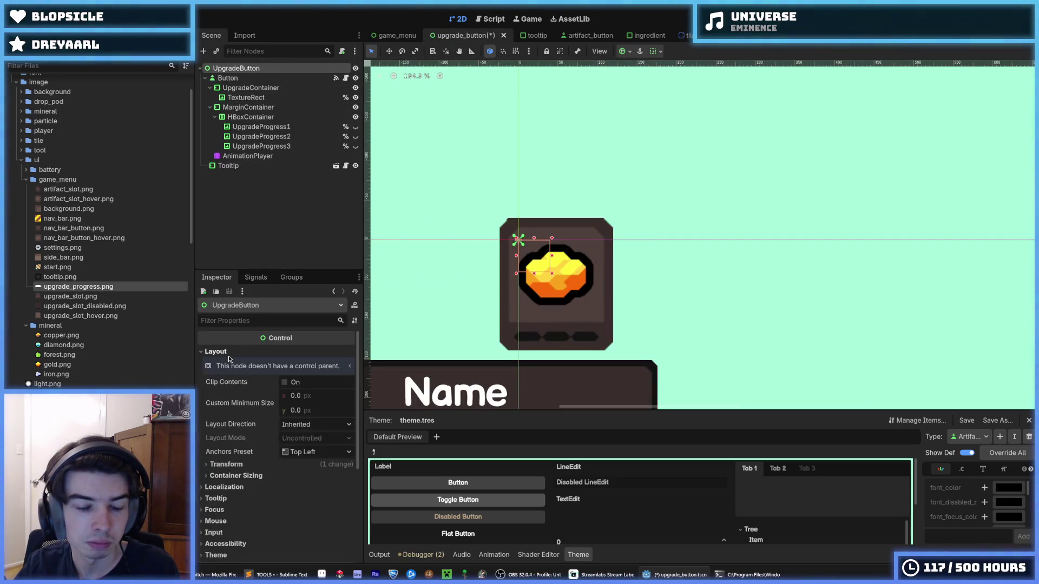
- Anchor the UpgradeButton root to Center Top, then undo it
left_click(304, 452)
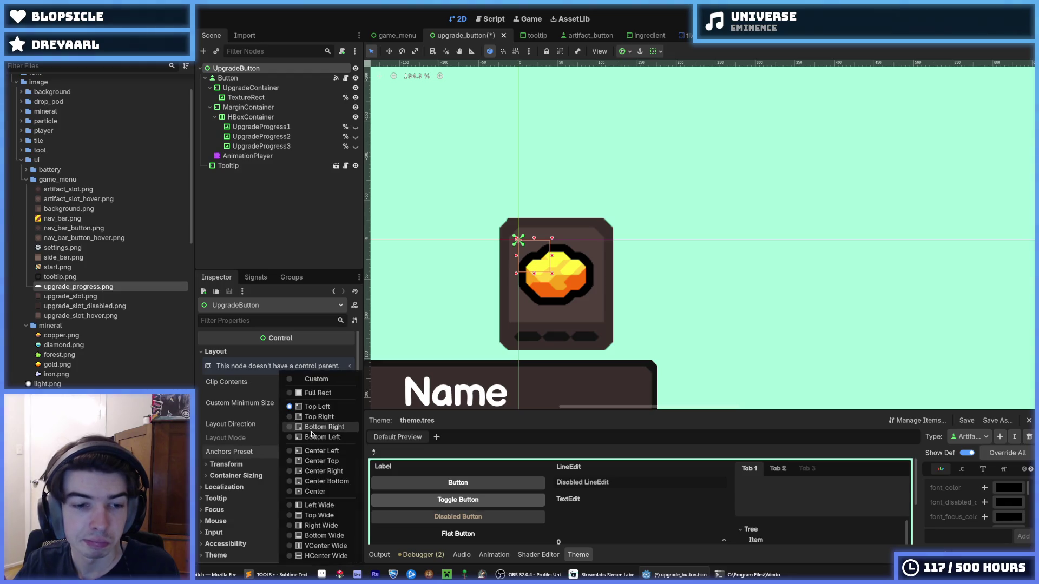
left_click(318, 461)
scroll(623, 287, "down", 4)
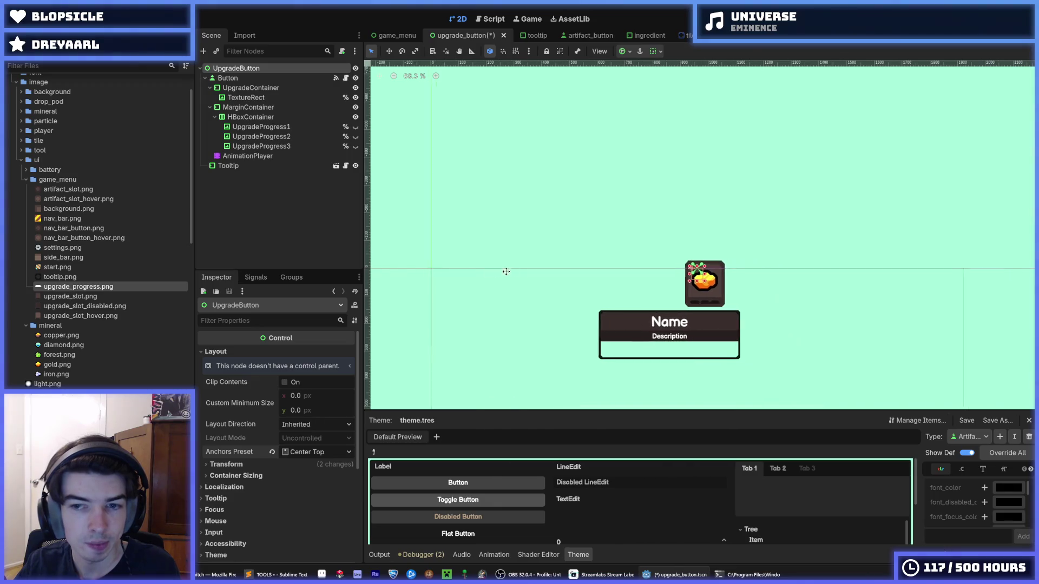
scroll(492, 272, "down", 3)
scroll(493, 274, "up", 6)
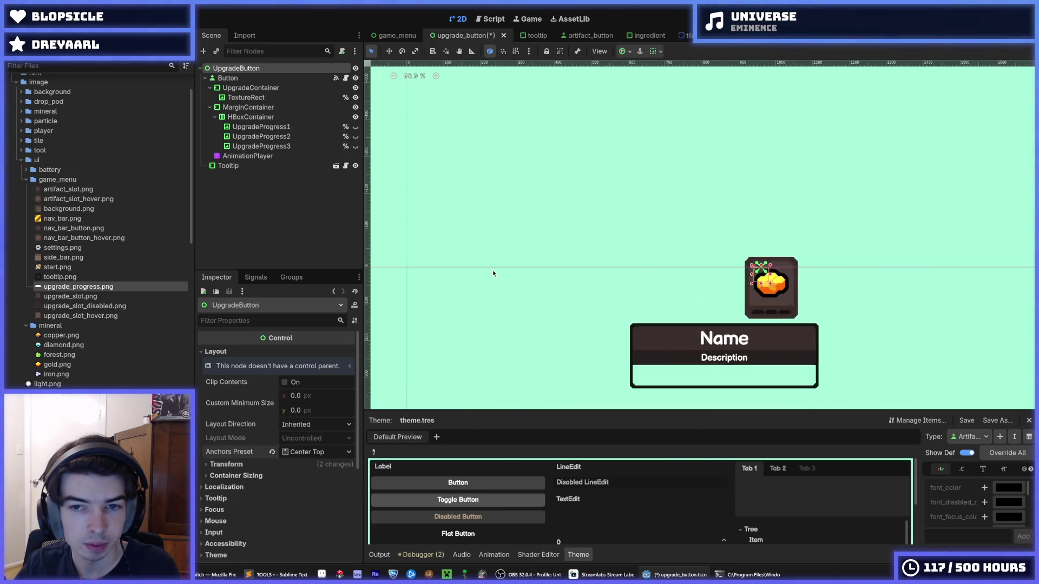
key("ctrl+z")
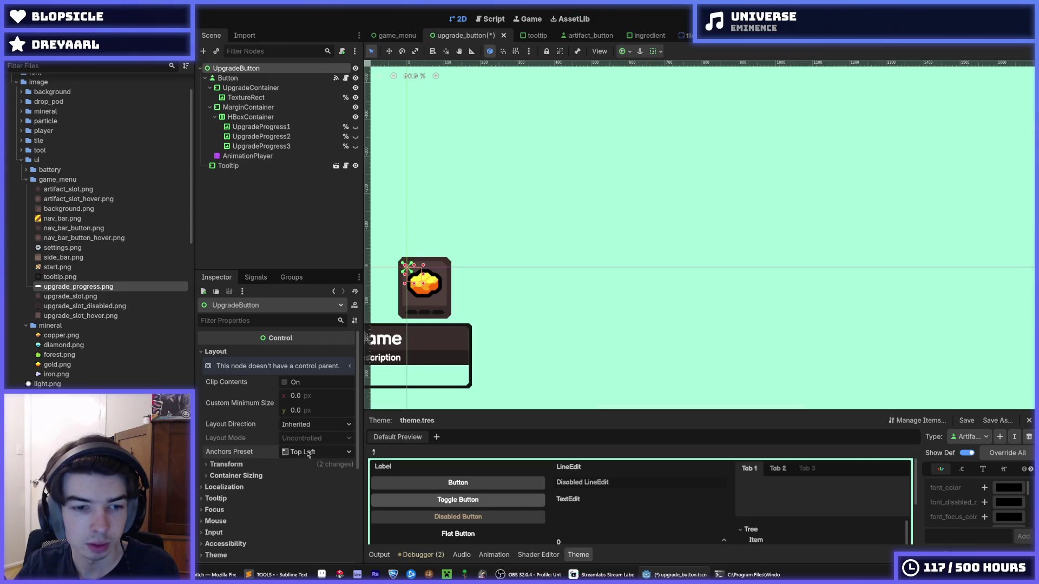
- Look through the root's anchor presets, container sizing, transform and layout direction settings without changes
left_click(308, 452)
left_click(254, 455)
left_click(241, 475)
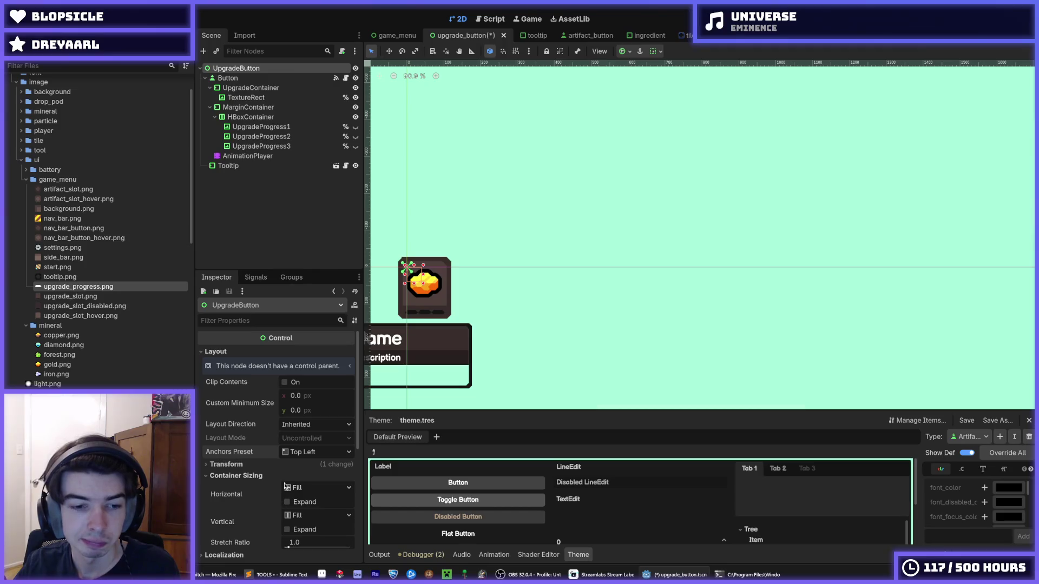
left_click(260, 467)
left_click(261, 468)
left_click(262, 467)
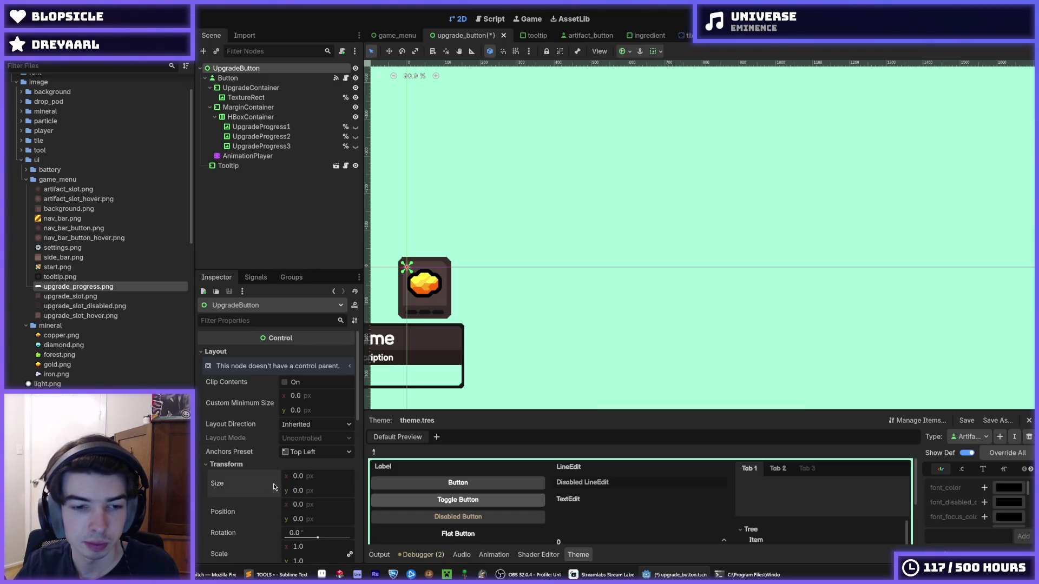
scroll(476, 343, "up", 2)
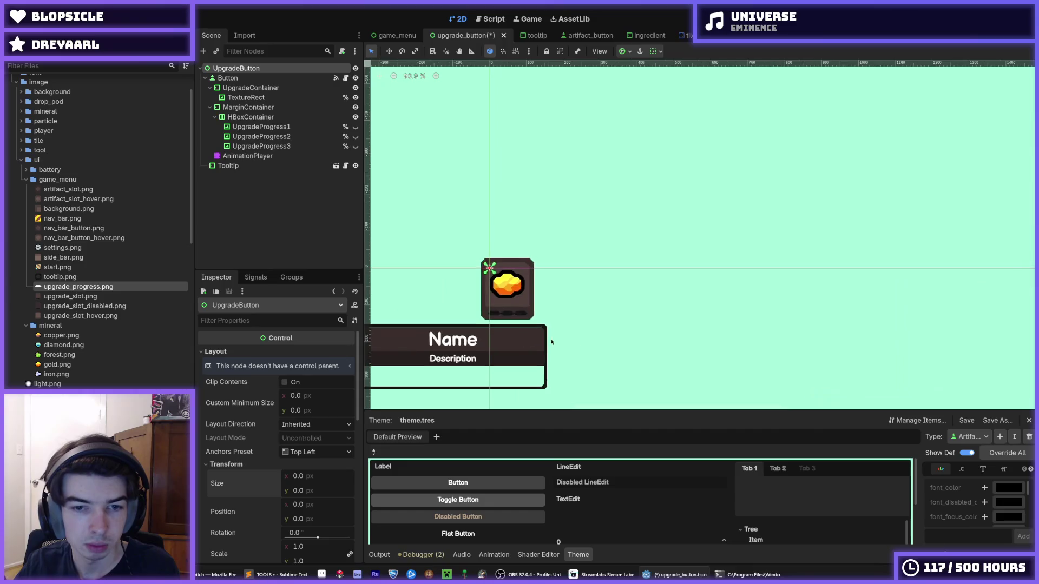
left_click(321, 452)
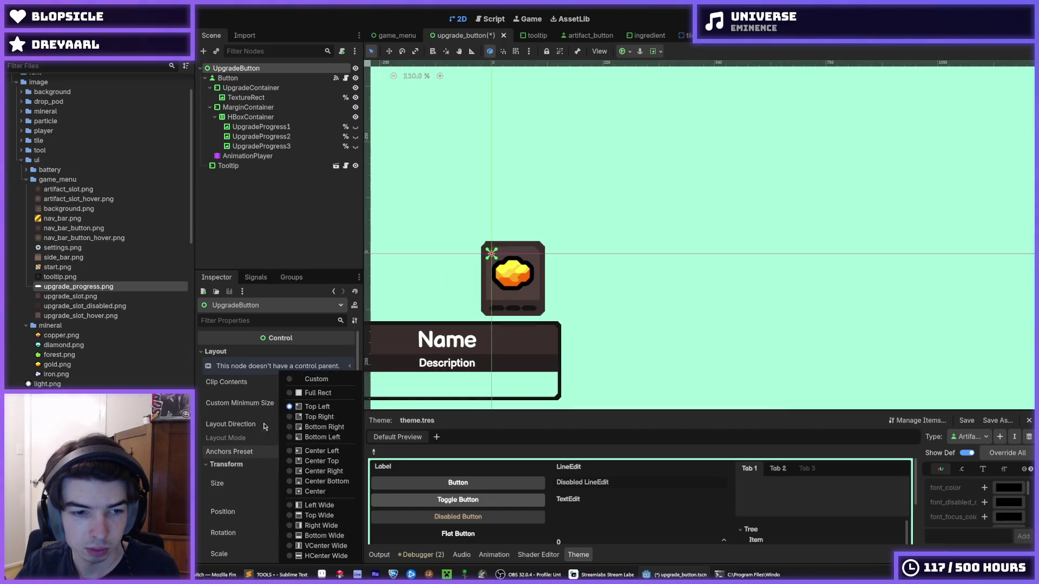
left_click(235, 401)
mouse_move(240, 404)
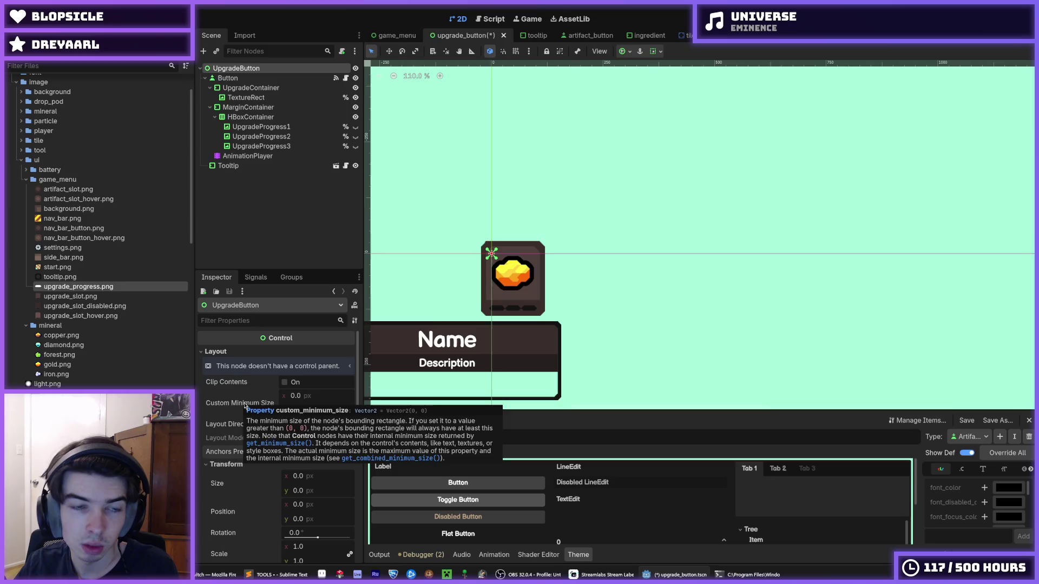
left_click(303, 424)
left_click(303, 424)
- Apply the Center Top anchor preset to the root again, then undo it back to Top Left
left_click(318, 454)
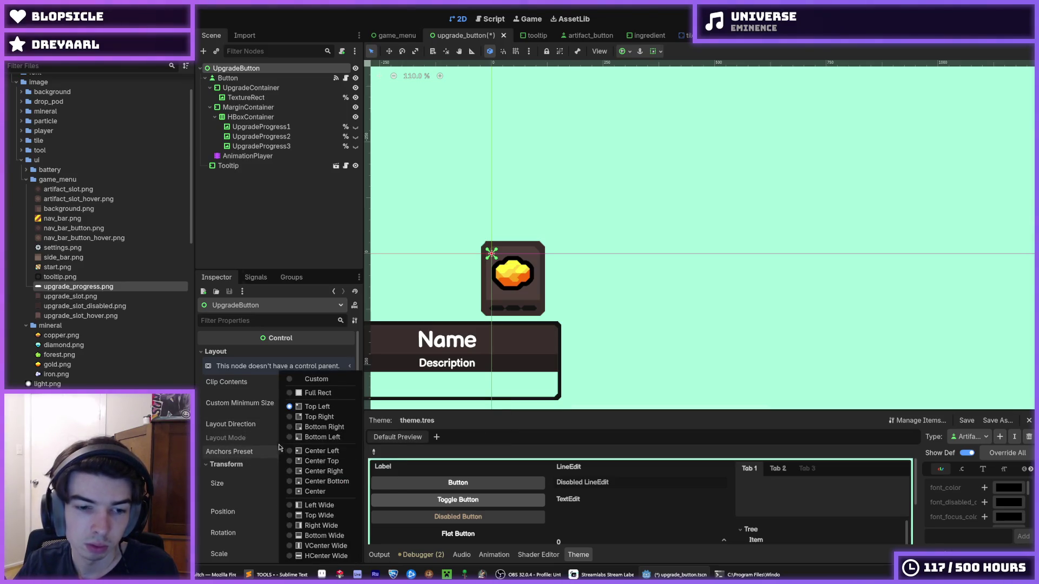
left_click(259, 454)
left_click(303, 453)
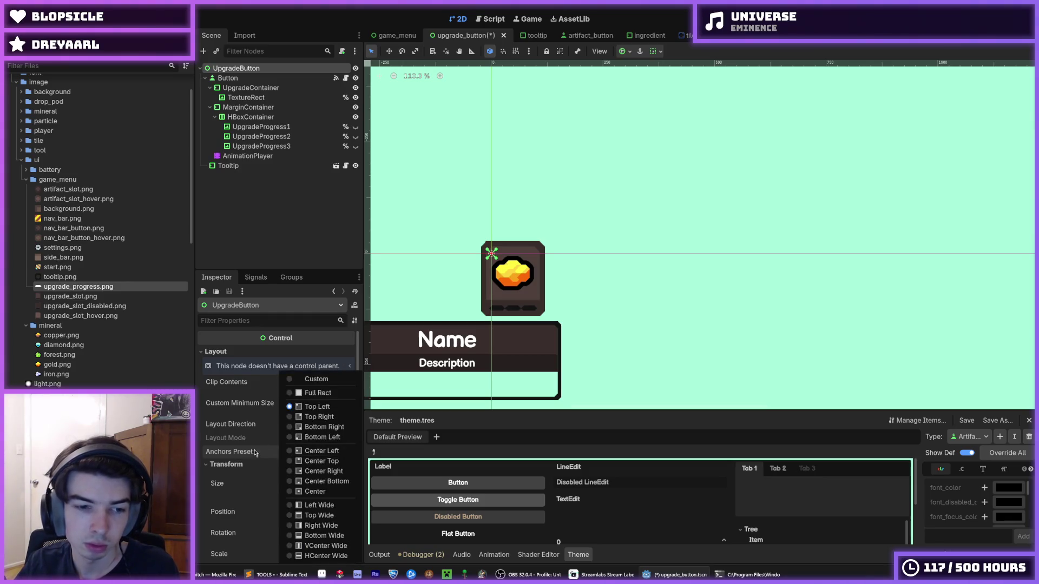
left_click(257, 454)
left_click(304, 426)
left_click(301, 425)
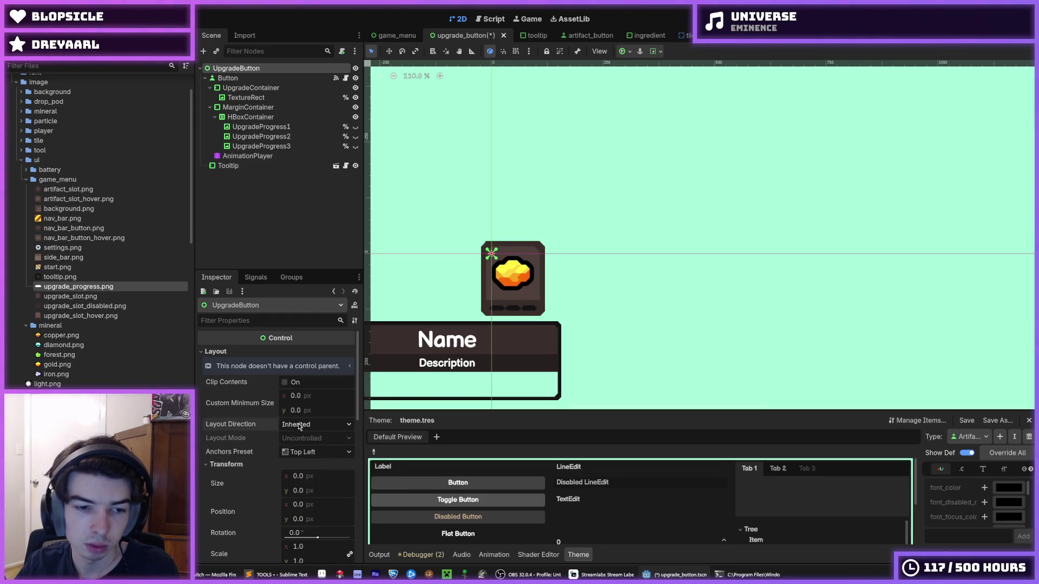
left_click(297, 457)
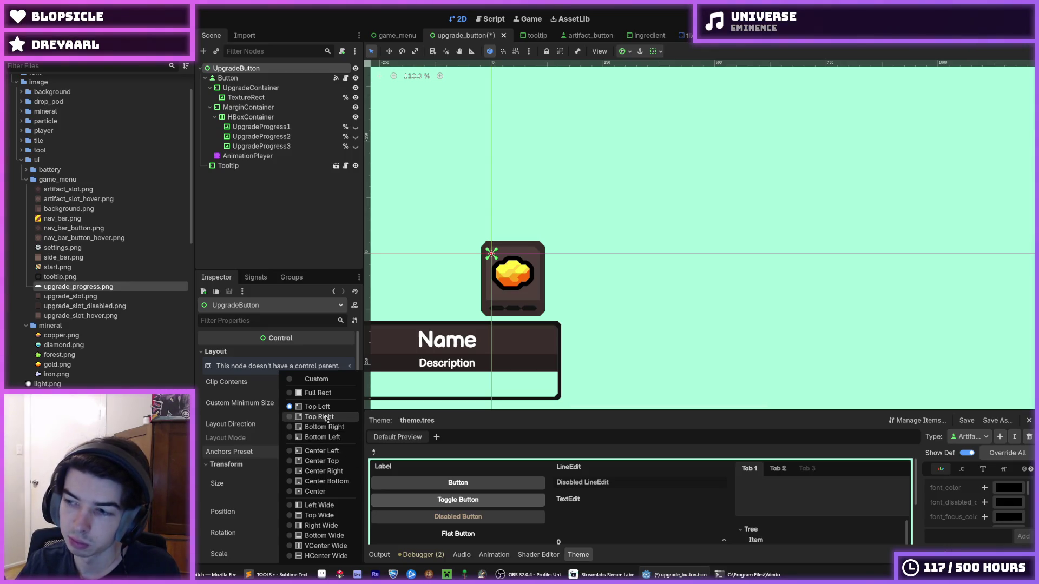
left_click(320, 461)
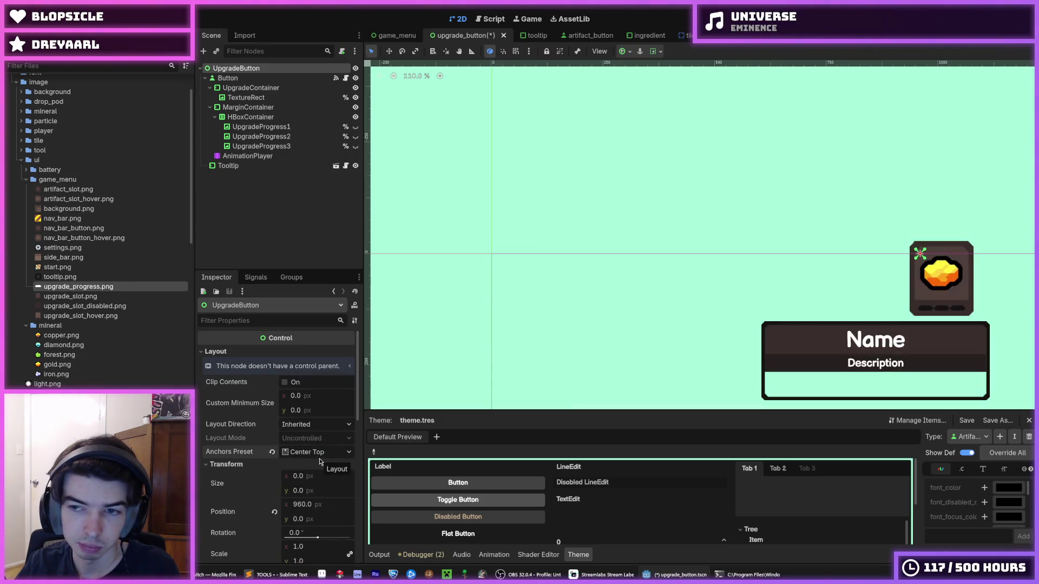
key("ctrl+z")
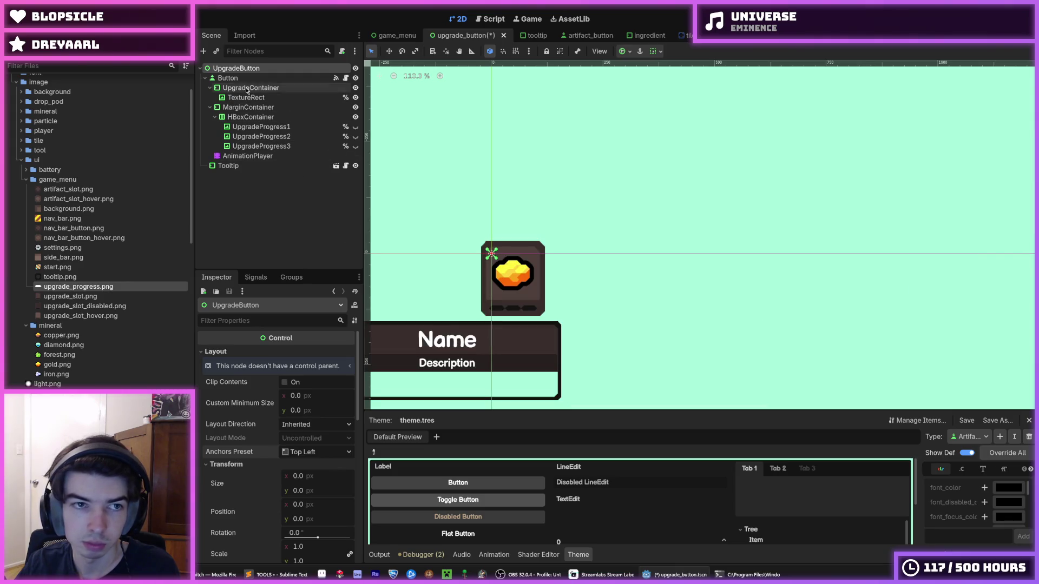
right_click(231, 69)
left_click(245, 75)
type("margin")
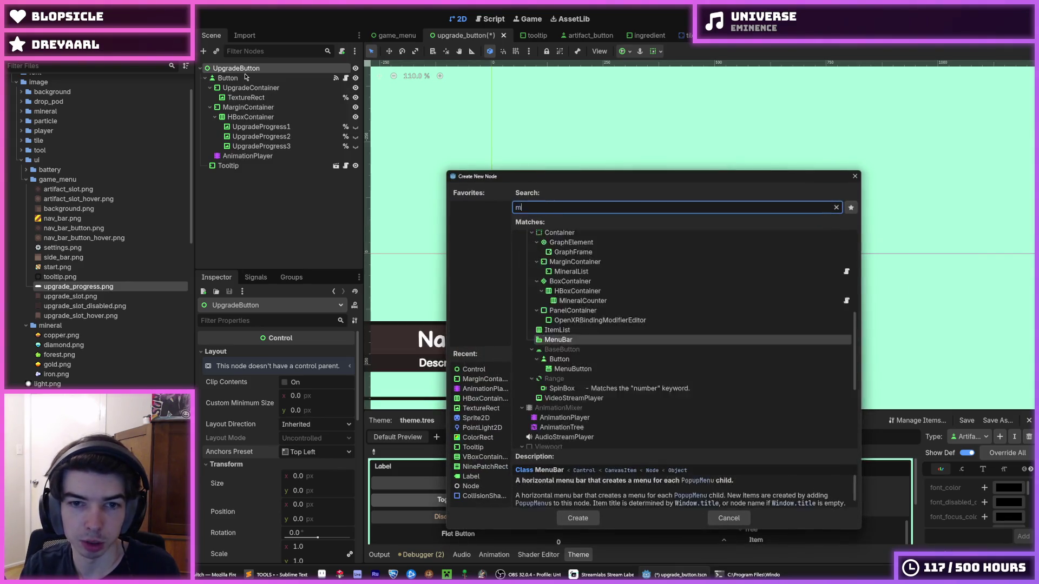
key("Return")
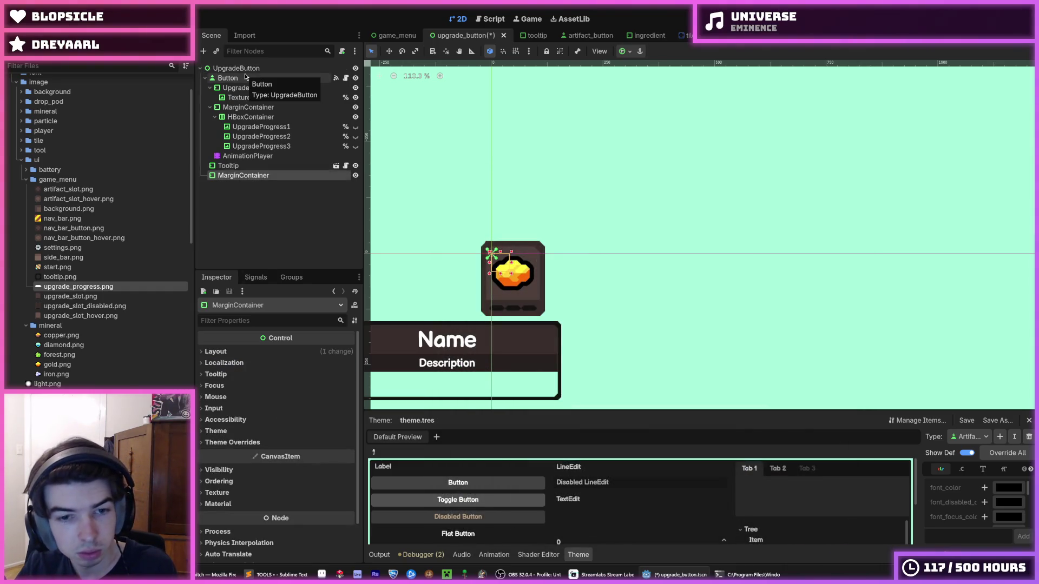
left_click_drag(235, 176, 238, 87)
right_click(248, 90)
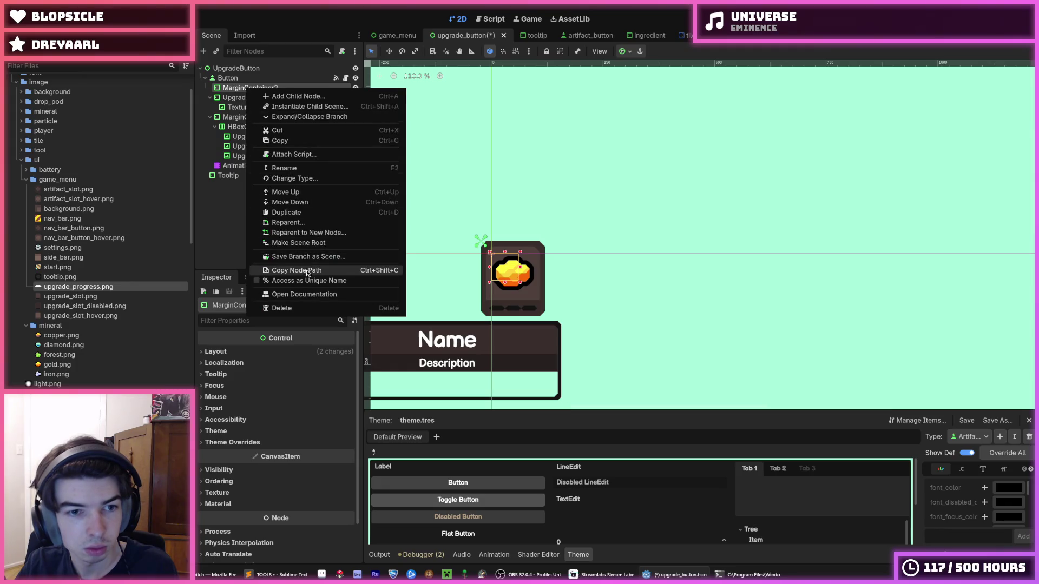
left_click(305, 243)
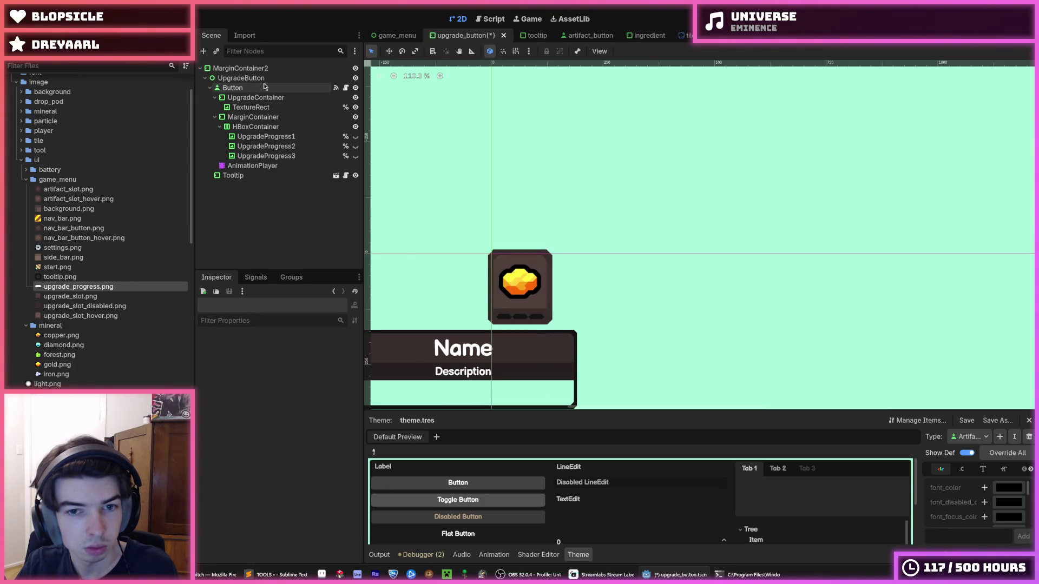
left_click(232, 88)
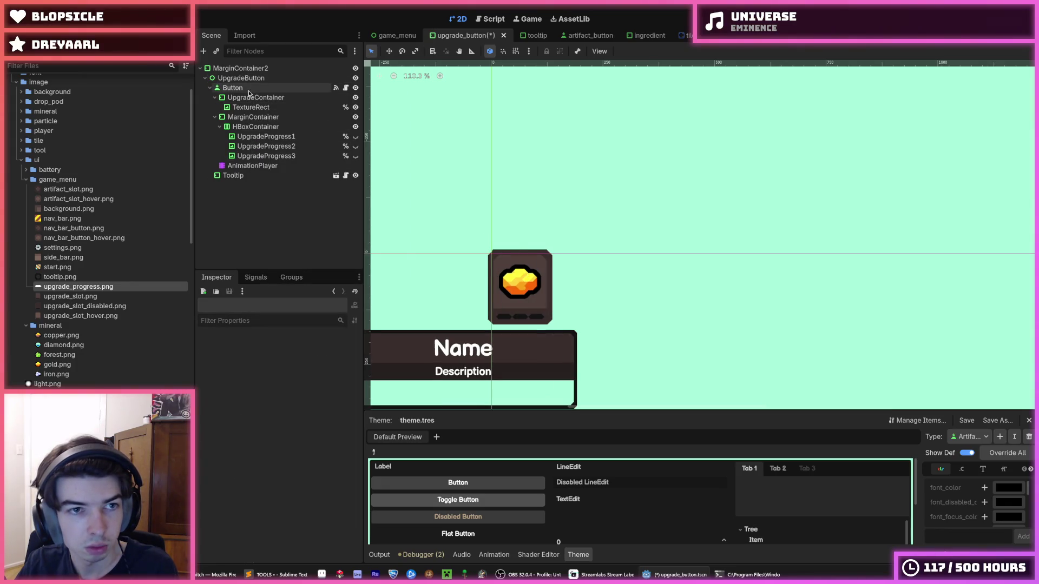
left_click(233, 175, "shift")
left_click_drag(233, 175, 235, 75)
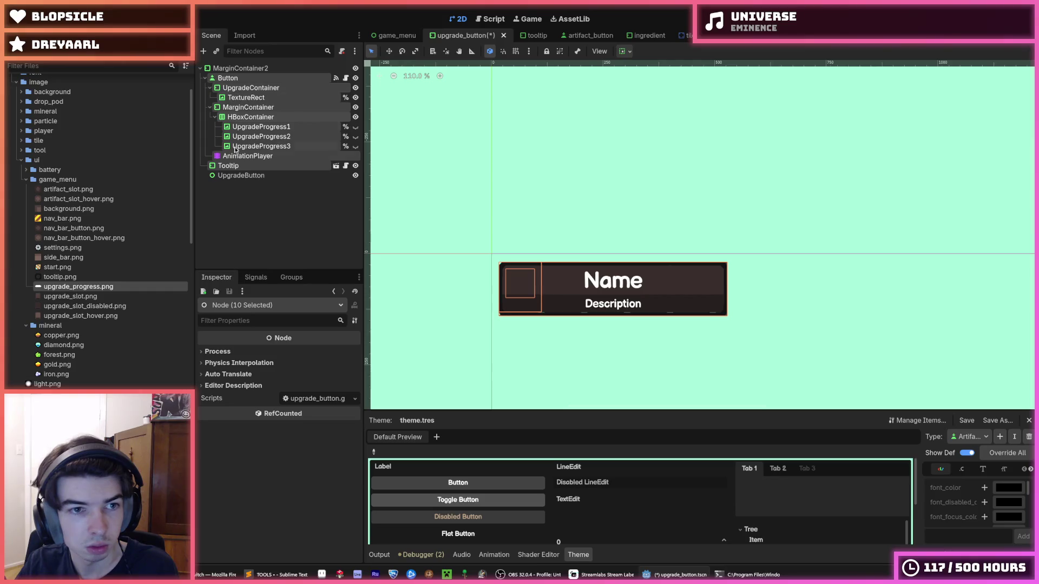
left_click(234, 166)
left_click(234, 177)
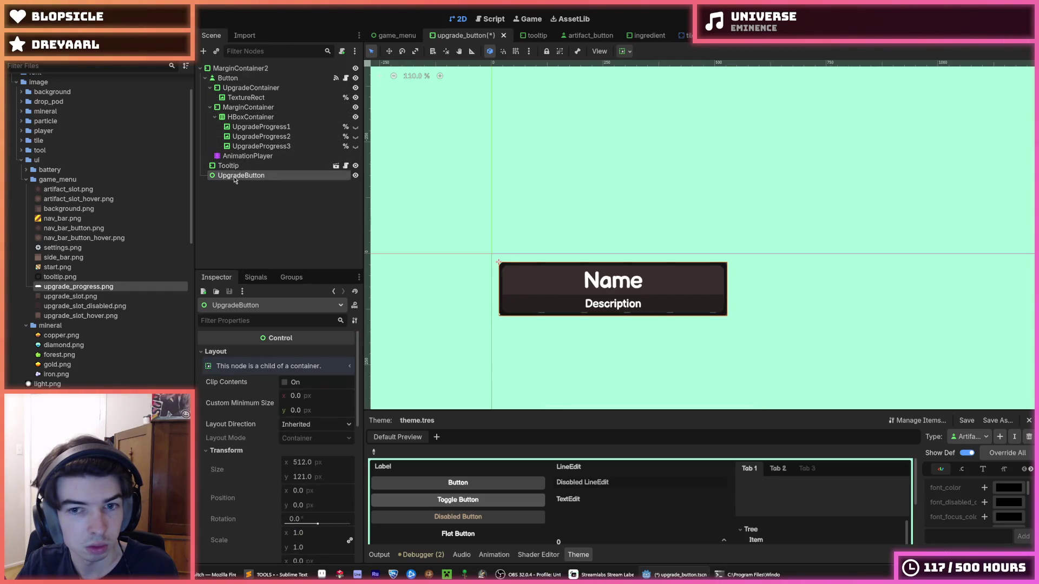
key("ctrl+z")
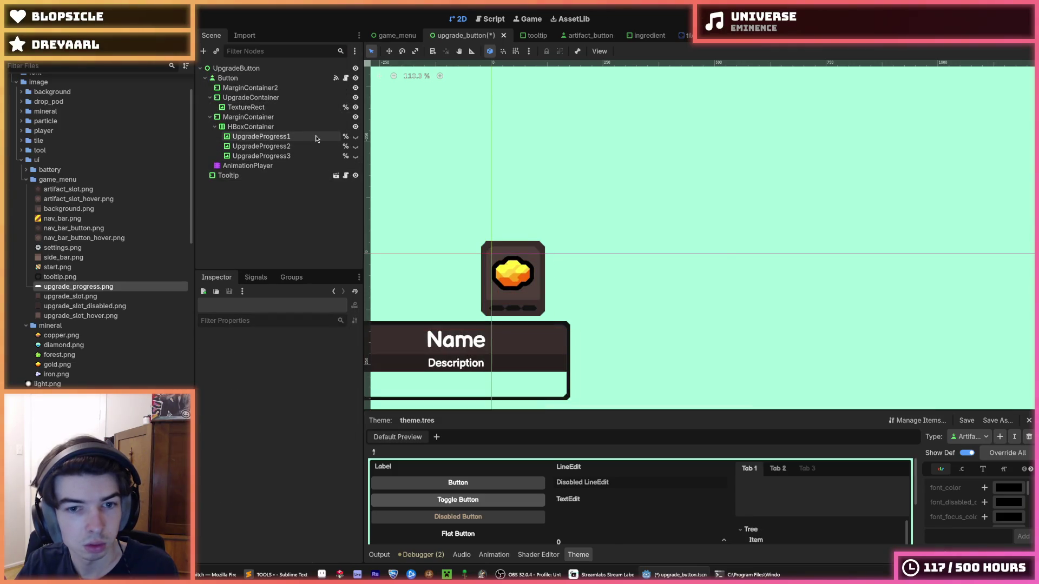
left_click(240, 176)
left_click(247, 166)
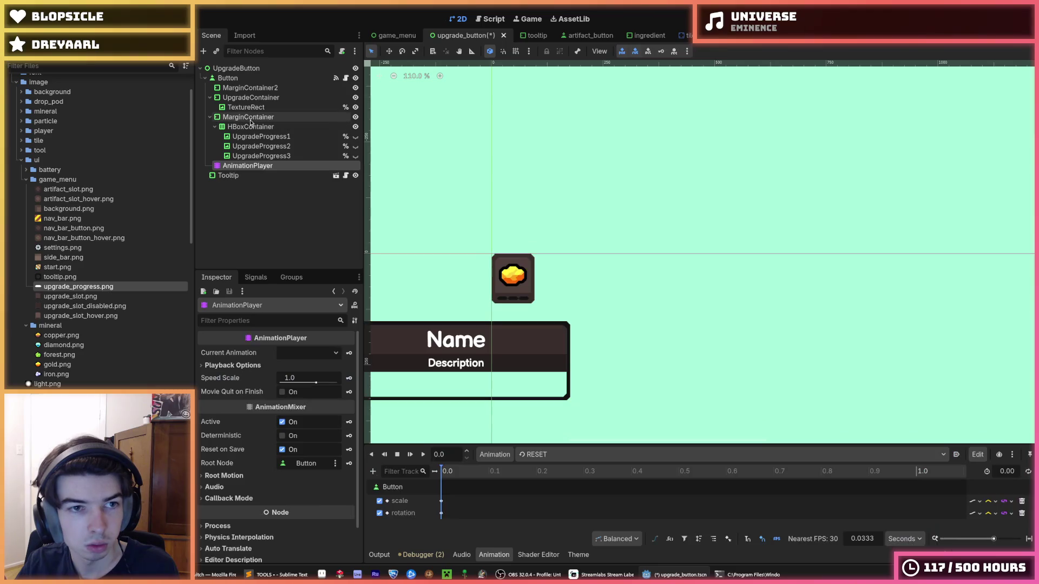
left_click(252, 117)
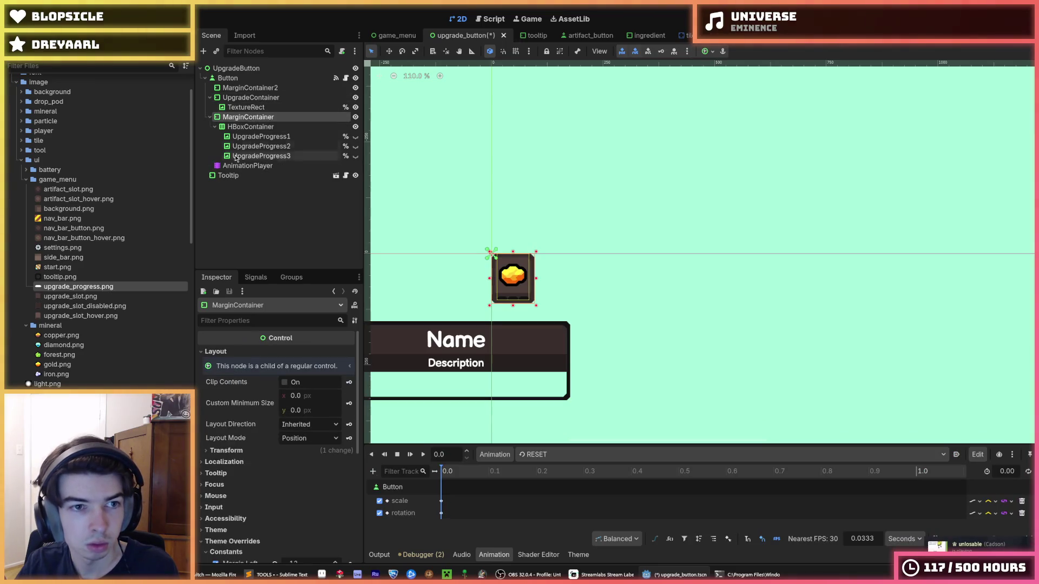
left_click(234, 178)
key("ctrl+z")
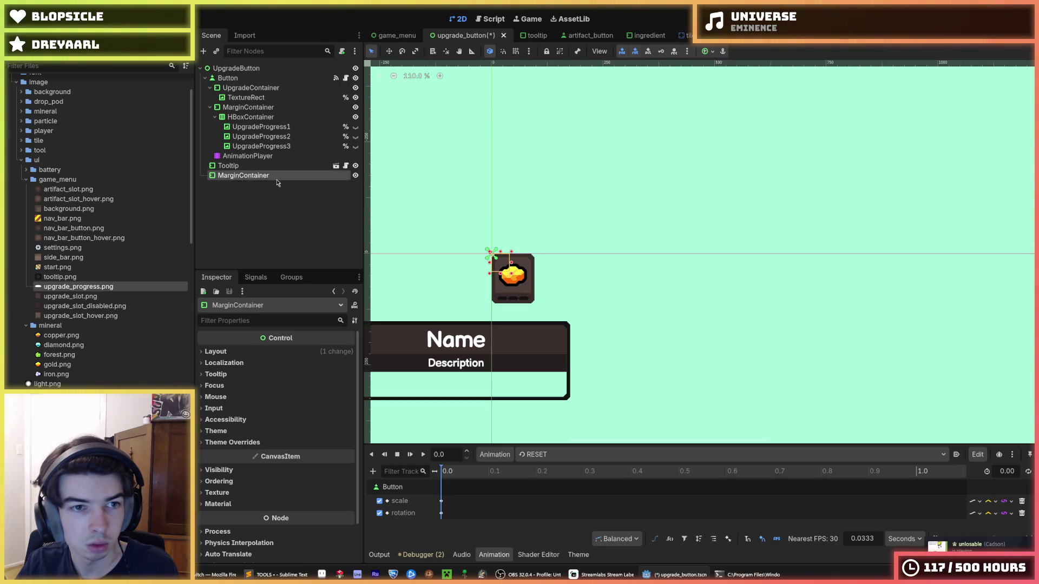
key("Delete")
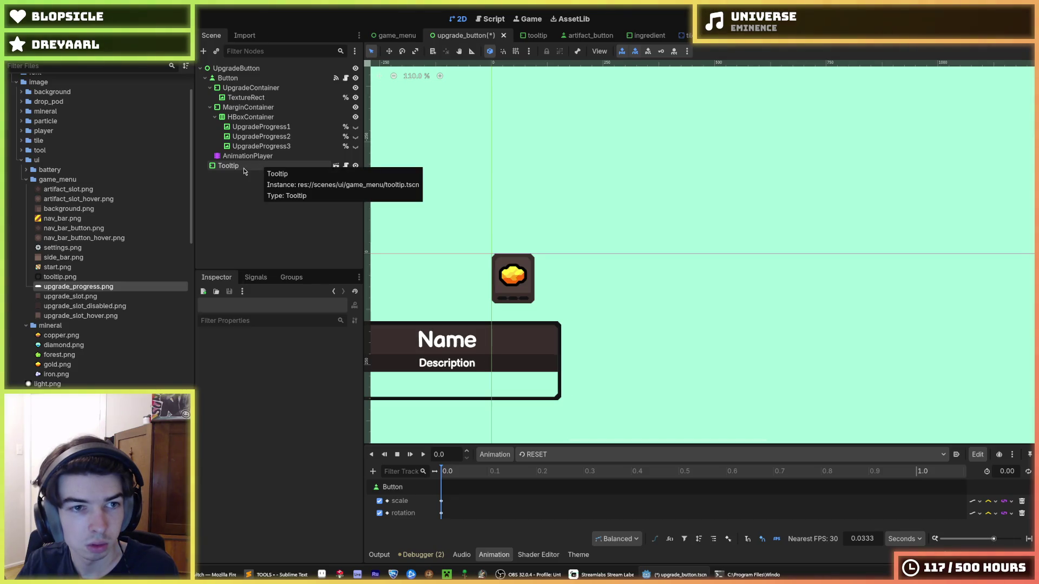
- Reset the Tooltip's anchors, position and size to their defaults
left_click(233, 68)
left_click(227, 435)
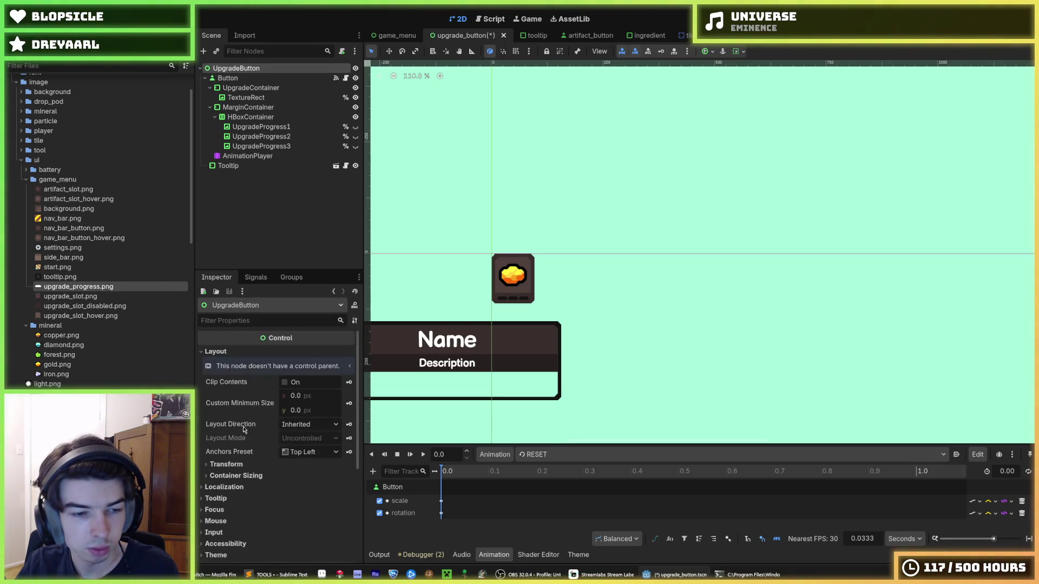
left_click(233, 166)
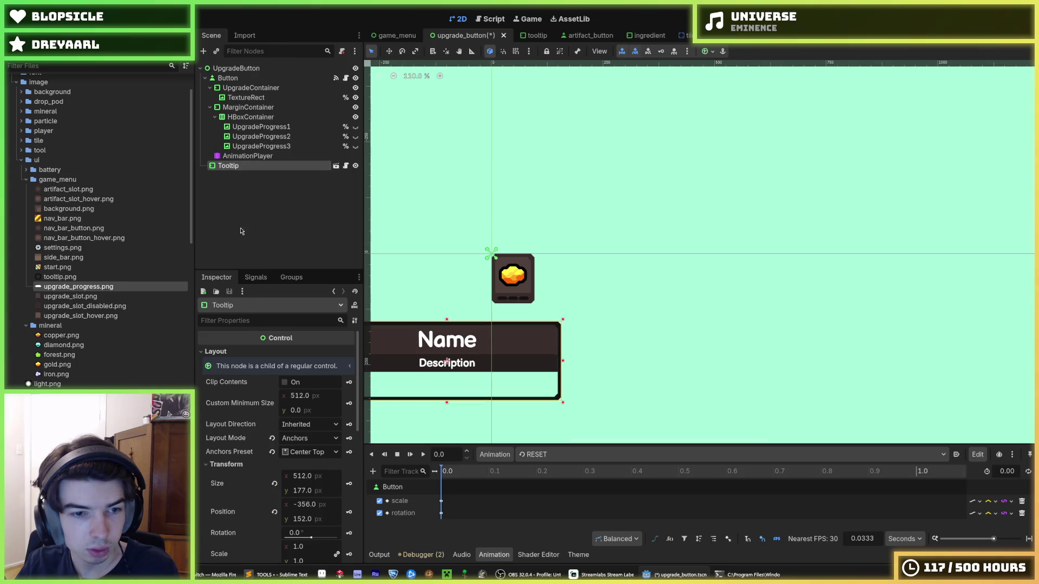
left_click(272, 452)
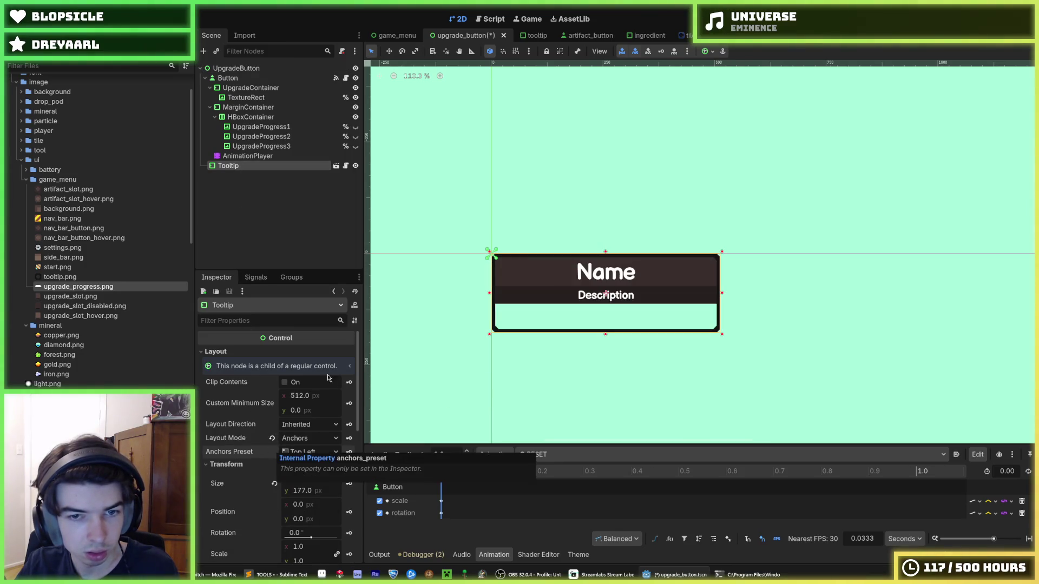
scroll(319, 400, "down", 3)
left_click(275, 398)
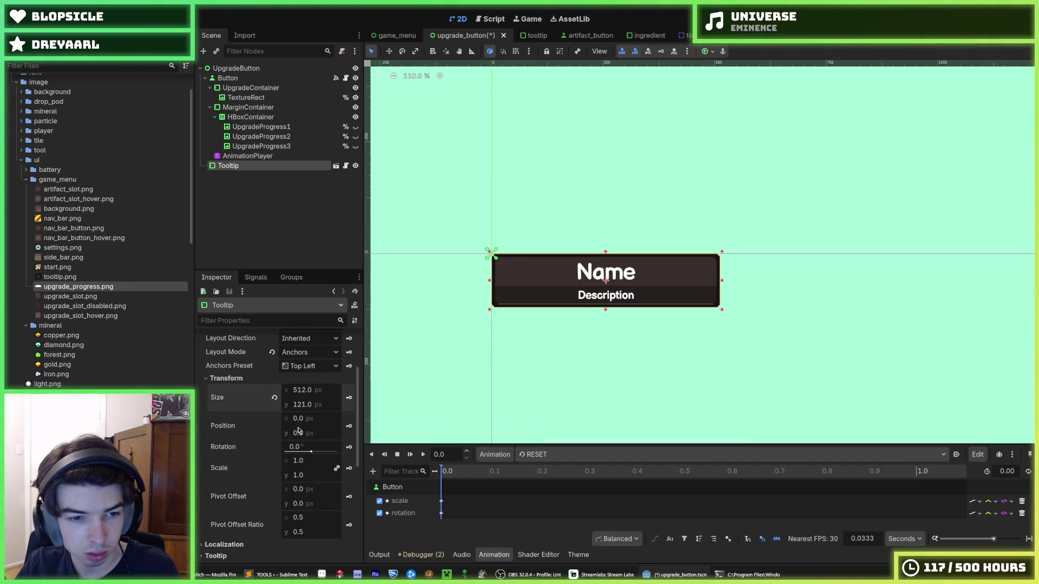
- Anchor Tooltip at Center Top, lower it to y ≈123 below the icon, and save
left_click_drag(301, 438, 336, 438)
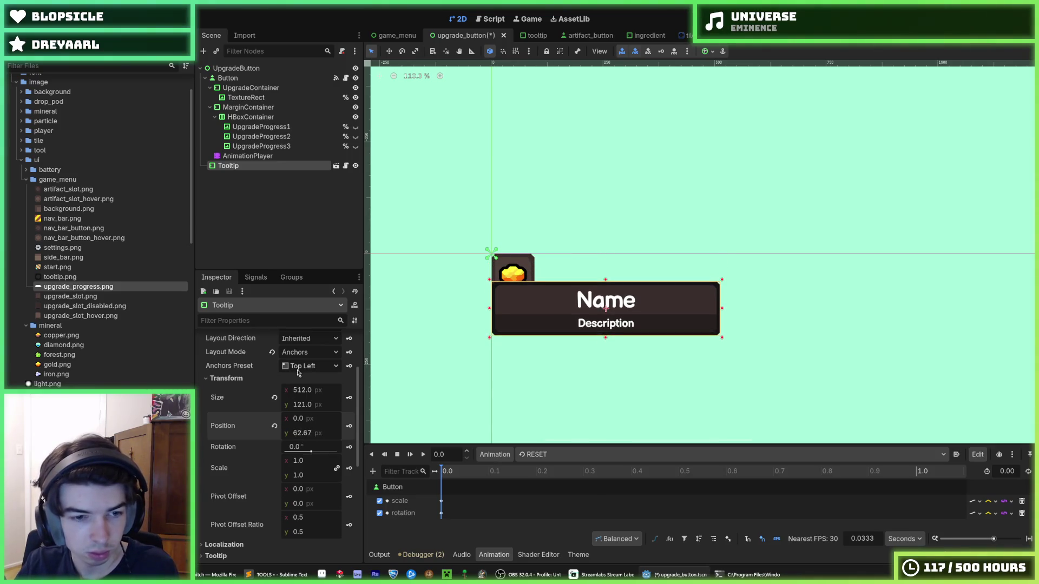
left_click(297, 368)
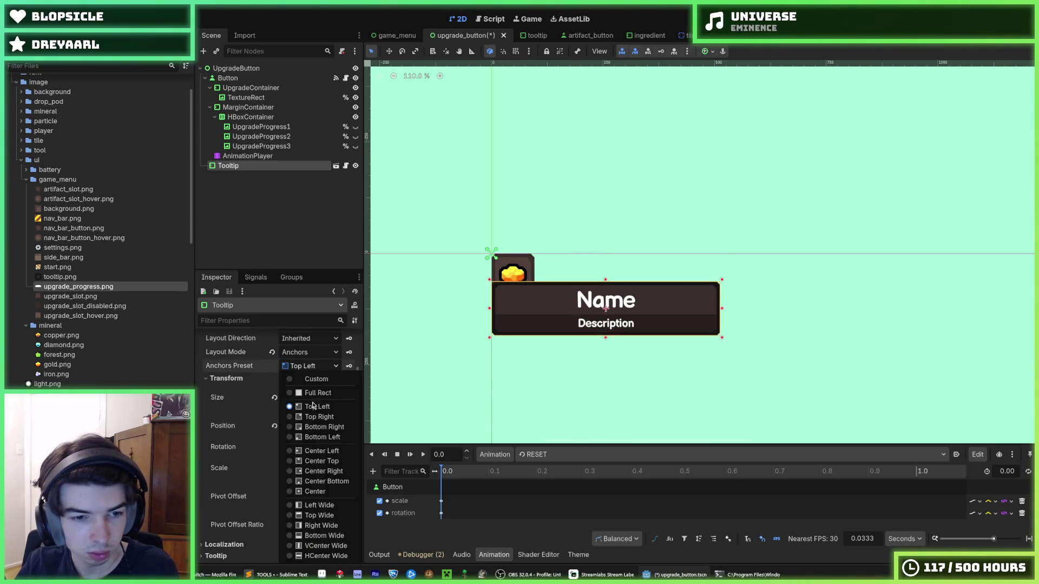
left_click(329, 461)
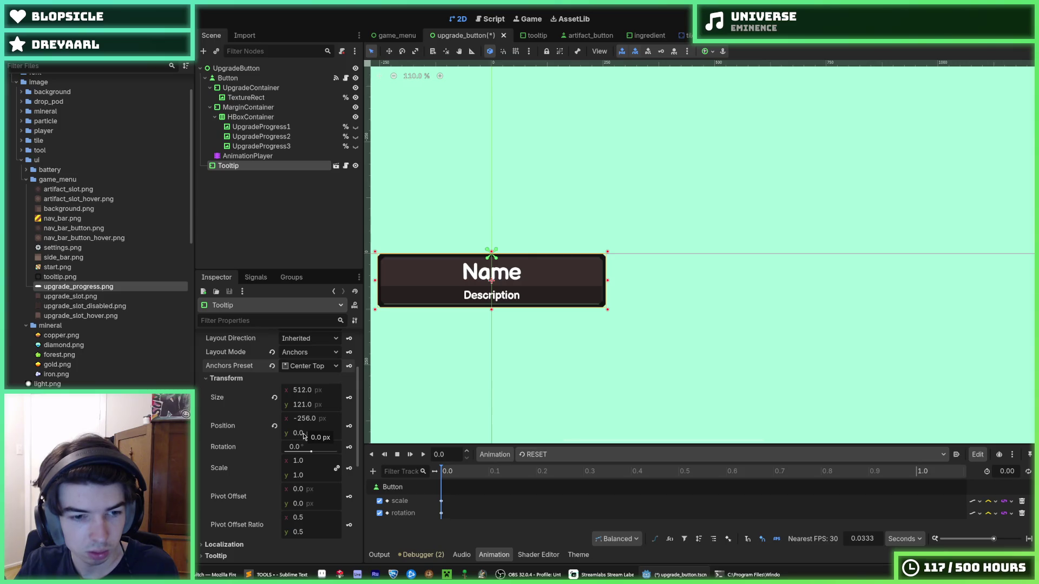
left_click_drag(304, 436, 364, 436)
key("ctrl+s")
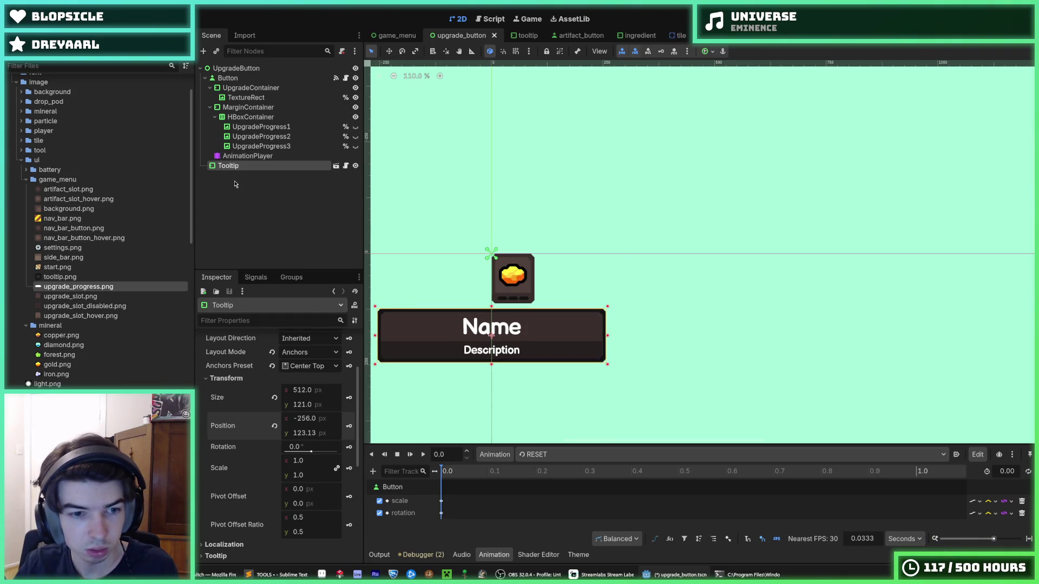
left_click(255, 68)
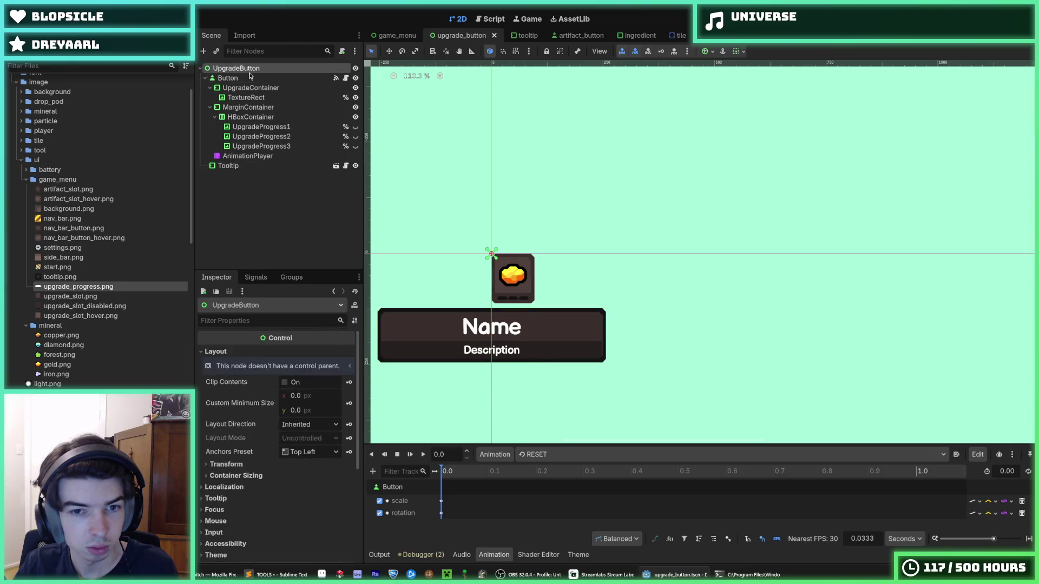
- Switch Button to Anchors layout with the Center Top preset (position -48, 0) and save
left_click(264, 81)
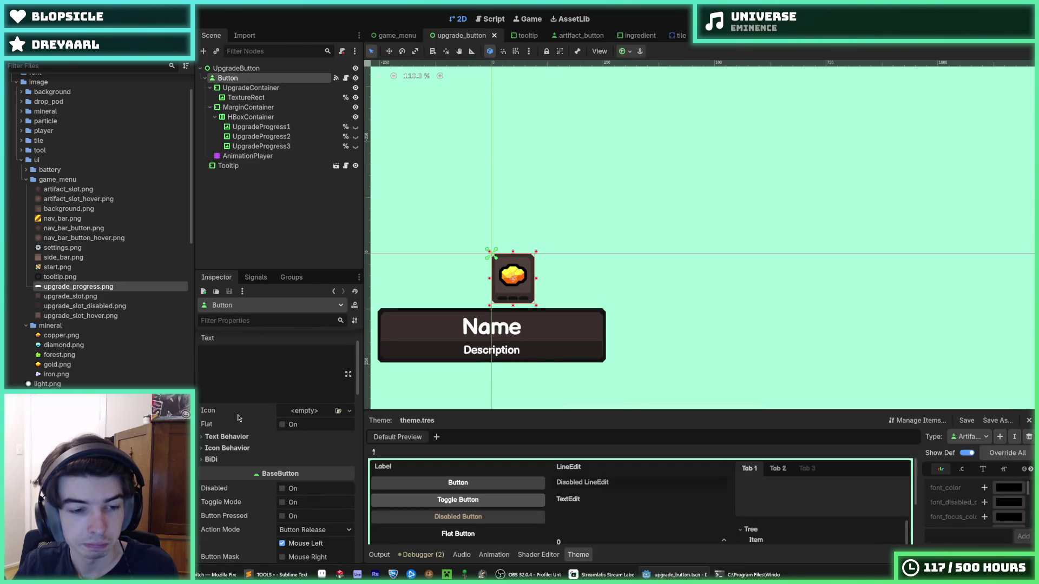
scroll(239, 423, "down", 10)
left_click(303, 381)
left_click(298, 404)
left_click(311, 393)
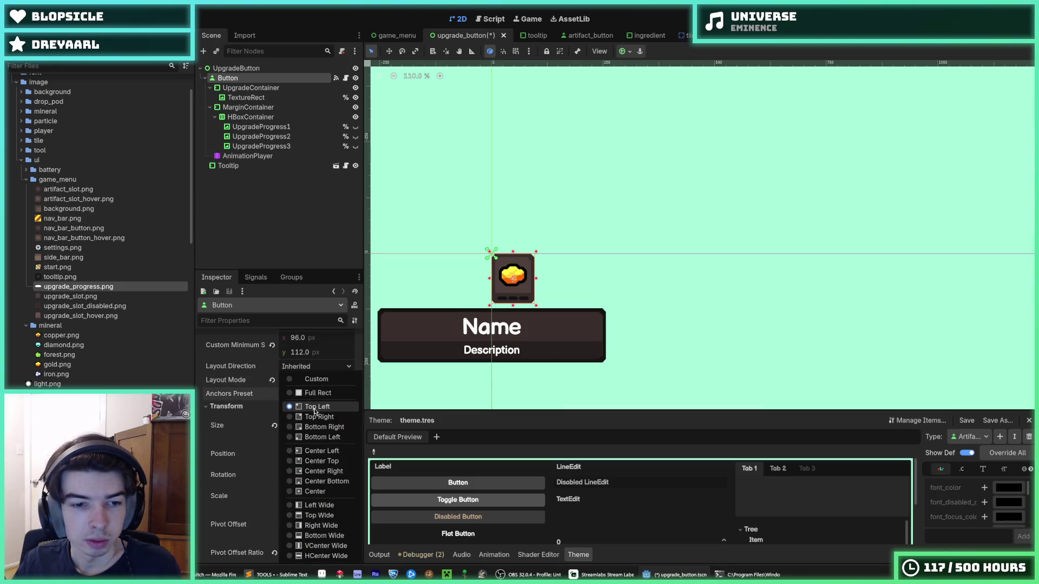
left_click(318, 462)
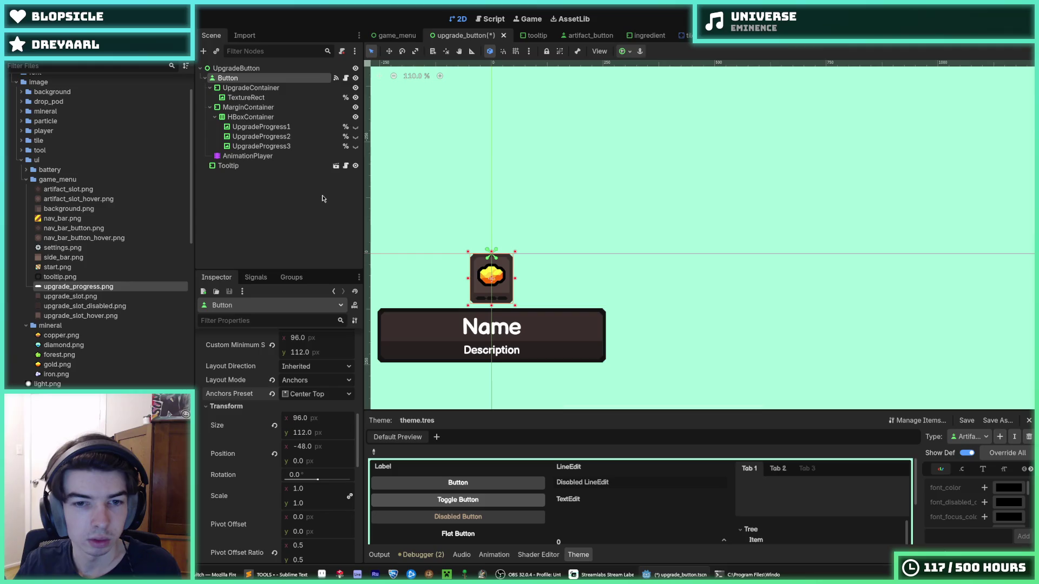
left_click(236, 68)
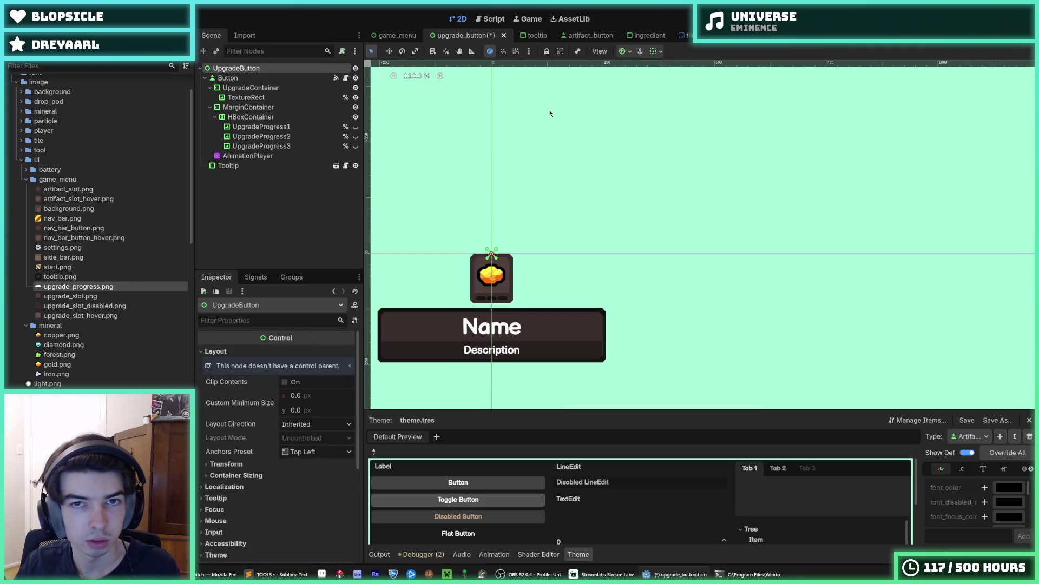
key("ctrl+s")
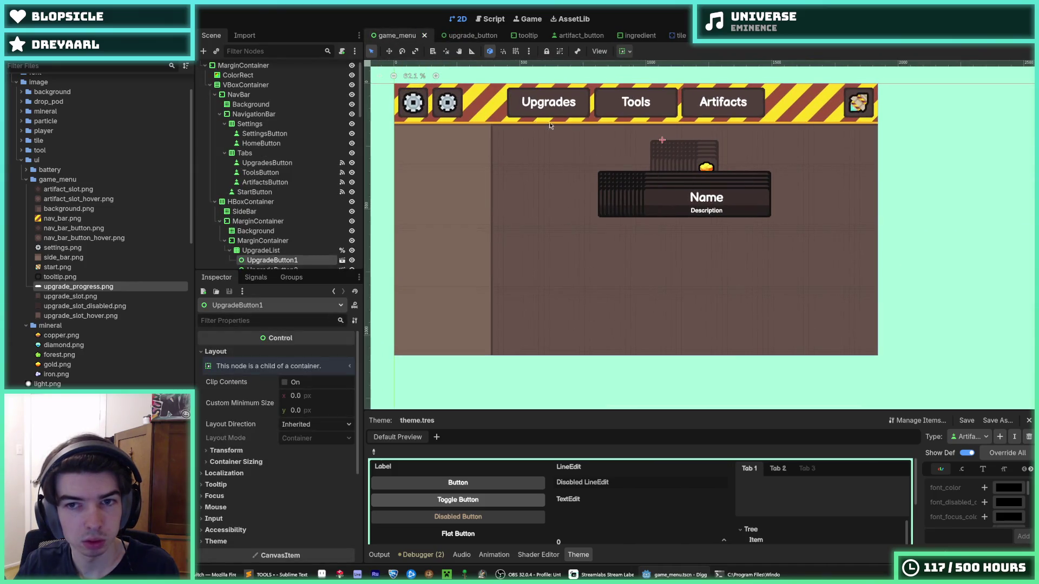
- Return to the upgrade button scene and check the Button and root nodes
left_click(455, 36)
left_click(252, 78)
left_click(248, 70)
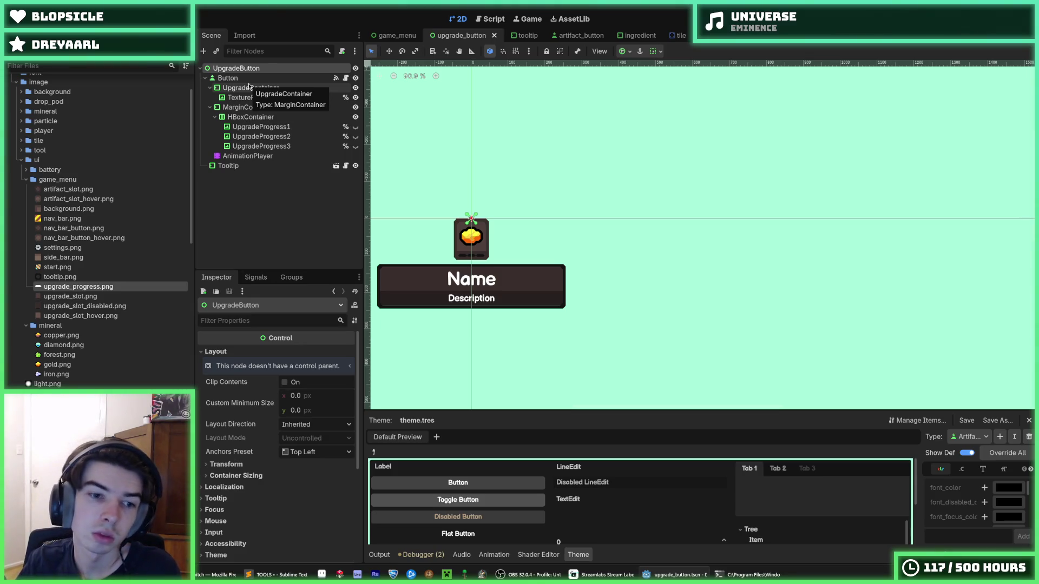
- Give the UpgradeButton root a minimum size of 96 × 112 and save
left_click(236, 79)
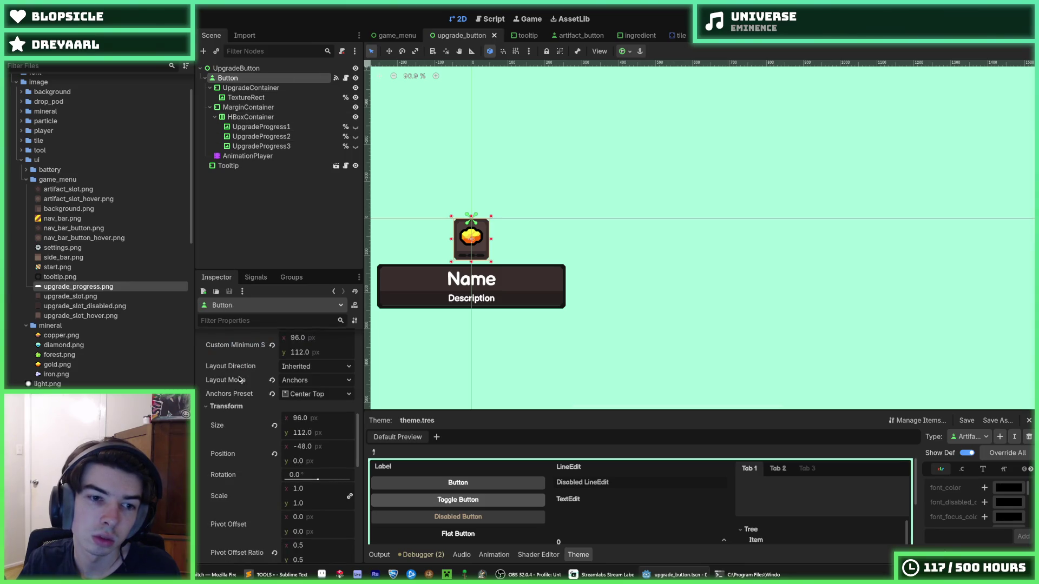
scroll(242, 381, "up", 3)
left_click(228, 101)
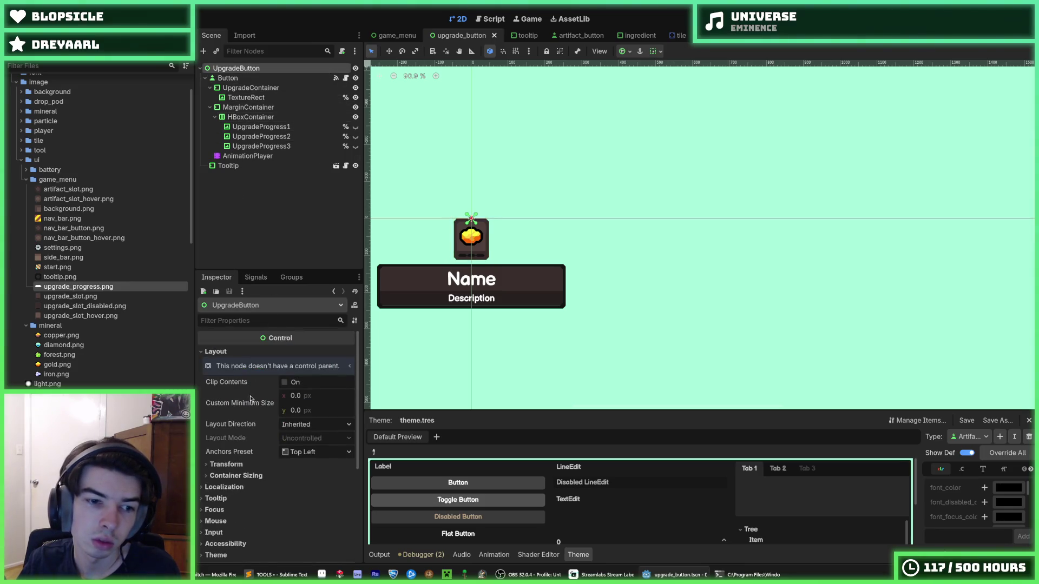
left_click(242, 87)
left_click(238, 78)
left_click(297, 424)
left_click(238, 68)
left_click(325, 395)
type("96")
key("Tab")
type("112")
key("Return")
left_click(228, 78)
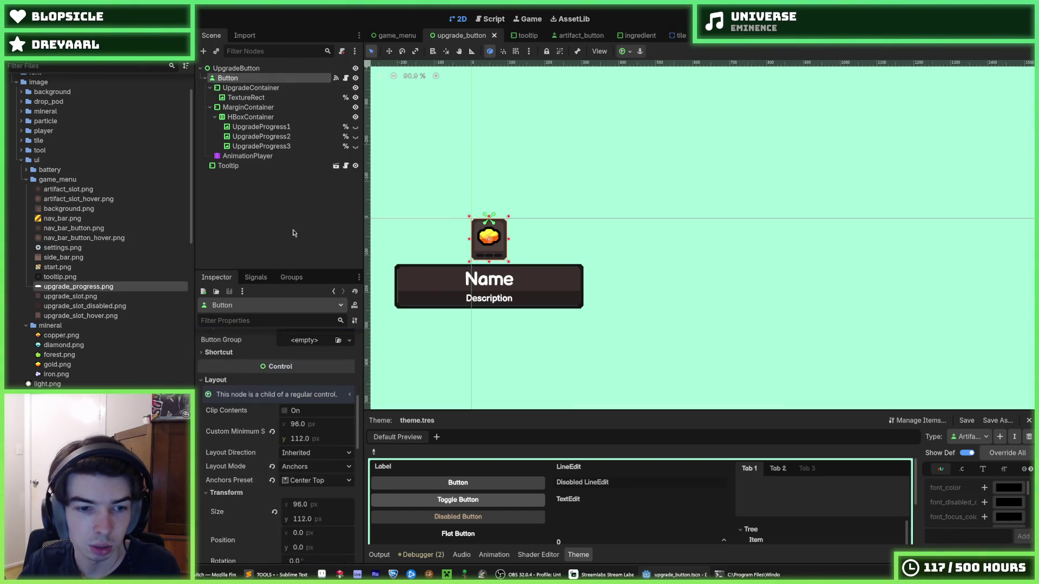
key("ctrl+s")
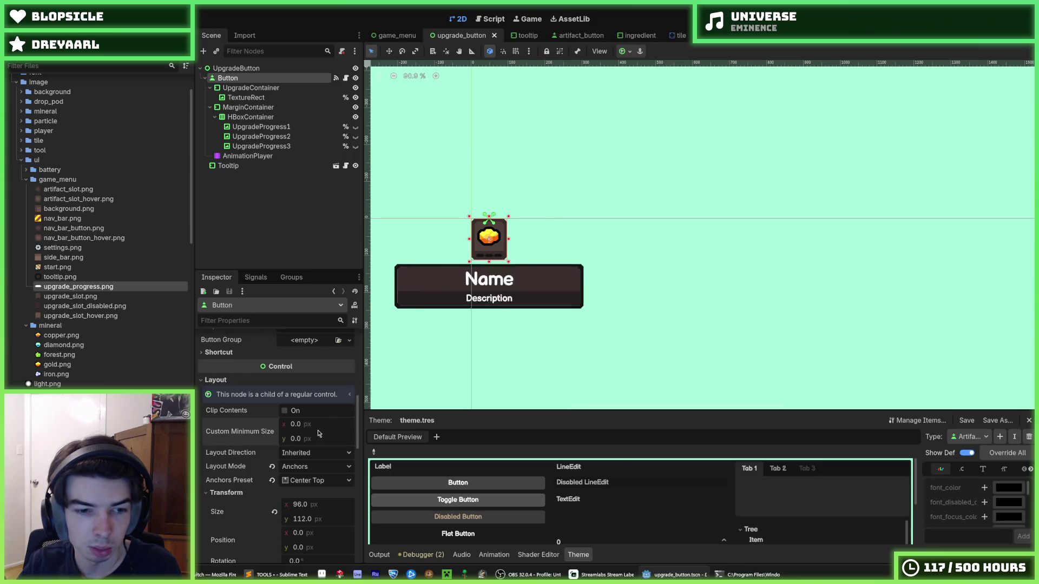
- Revert Button's layout mode to Position while keeping its 96×112 size, and save
left_click(272, 467)
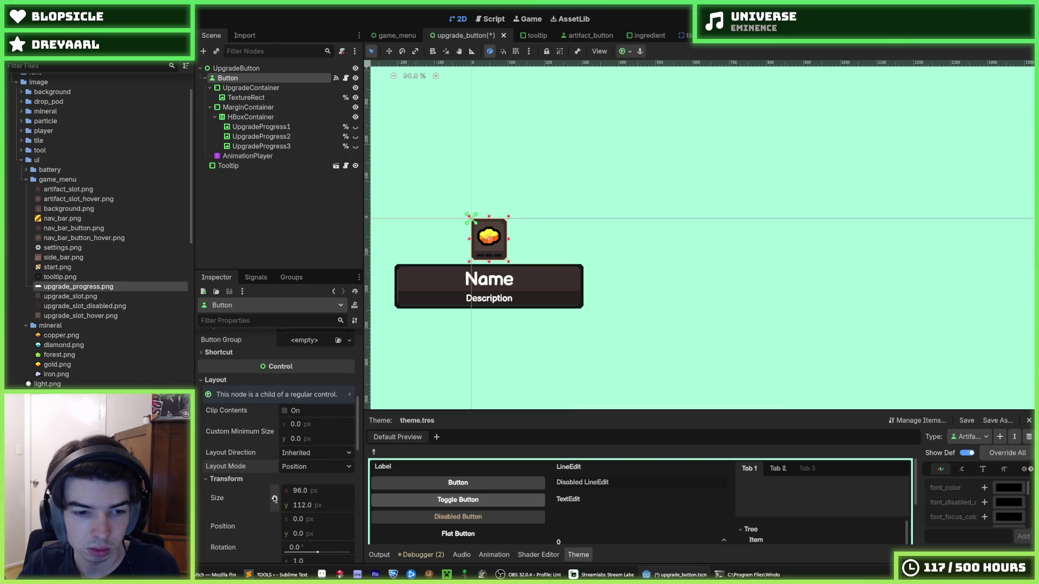
left_click(274, 499)
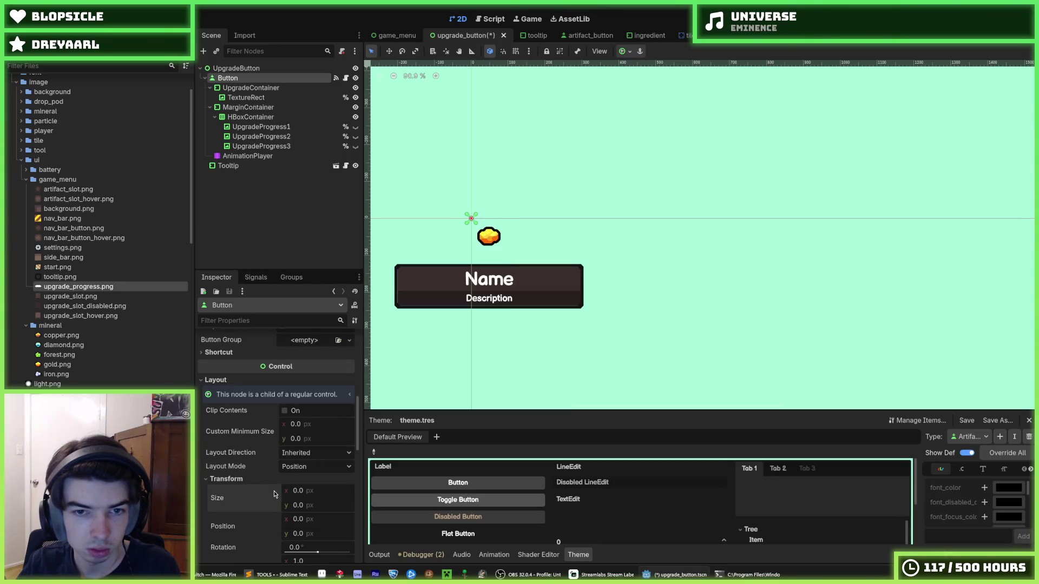
key("ctrl+z")
scroll(255, 478, "up", 5)
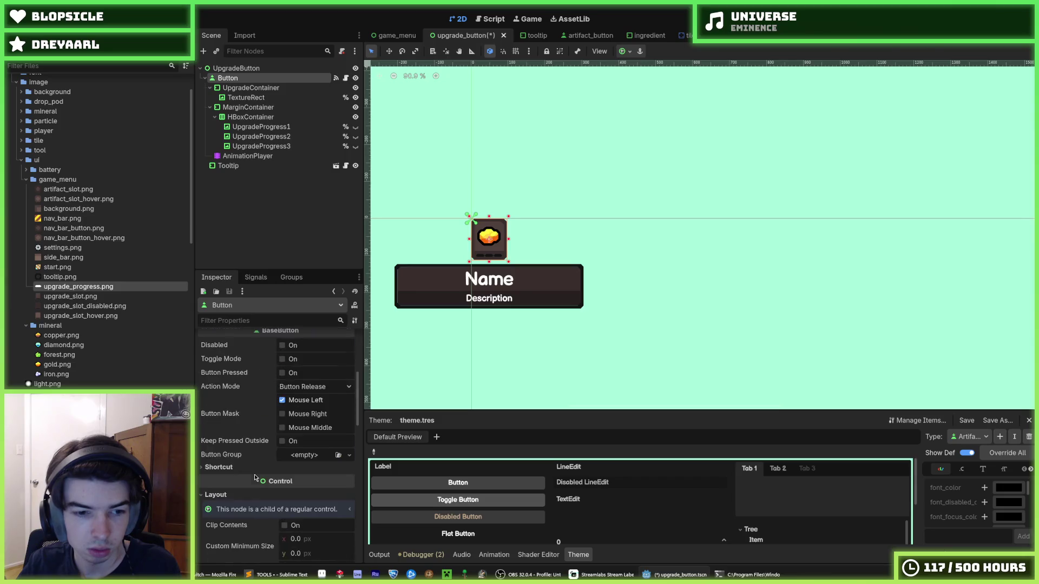
scroll(254, 479, "down", 6)
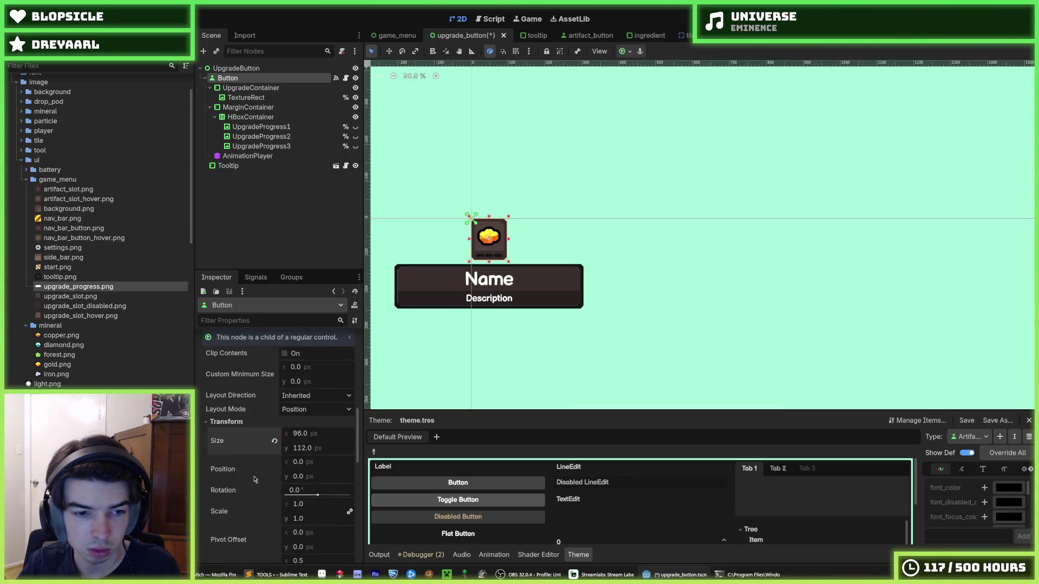
key("ctrl+s")
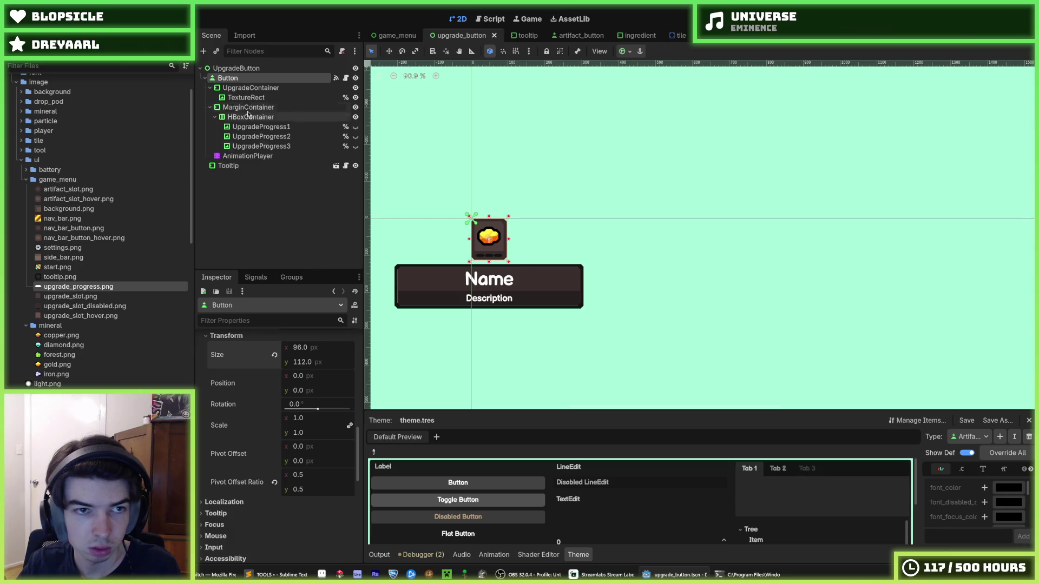
- Review the root's transform and anchors, then reset the Tooltip's position to 0, 0
left_click(236, 68)
left_click(269, 469)
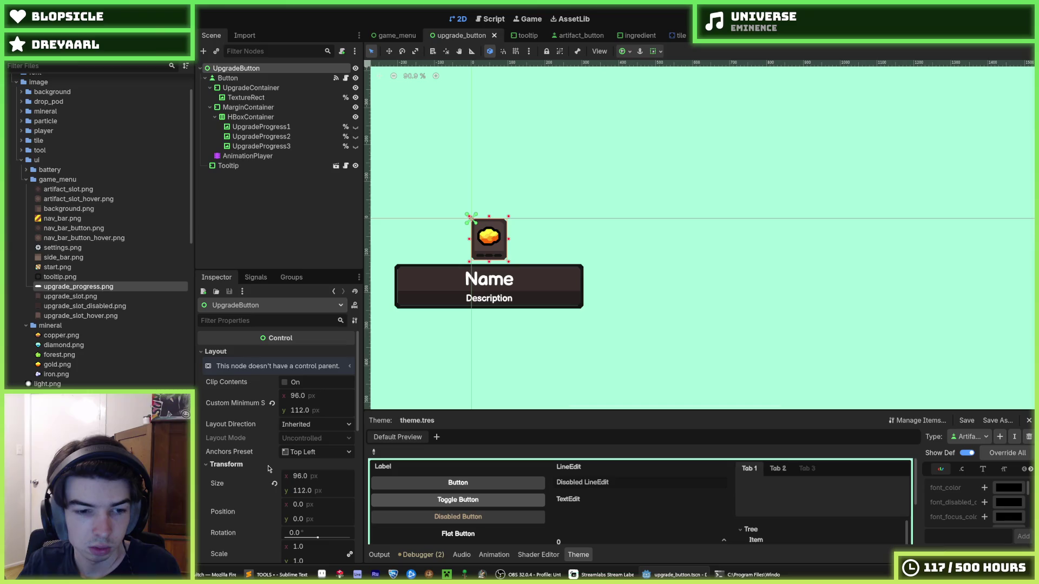
left_click(275, 484)
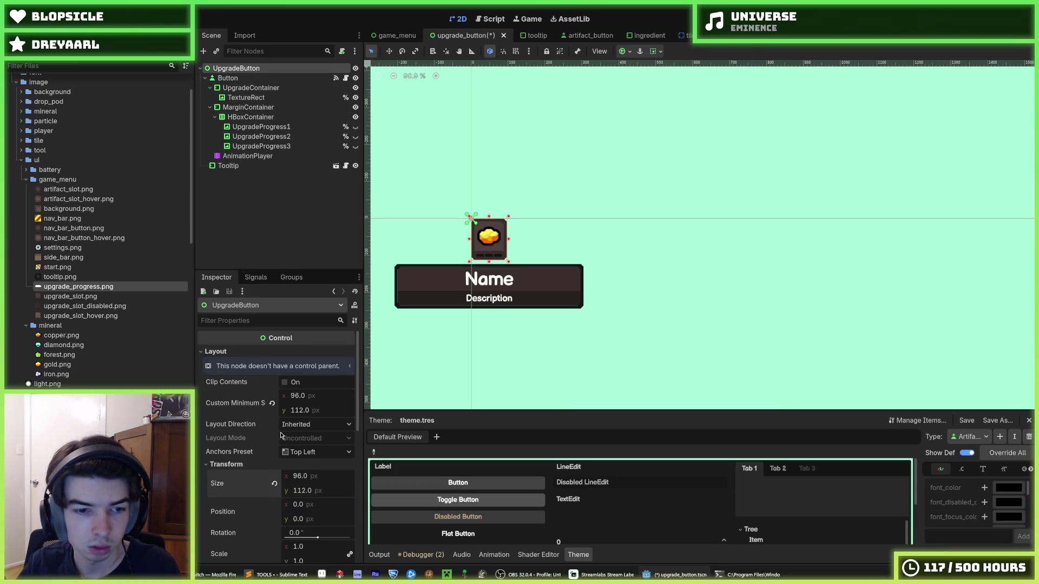
left_click(316, 452)
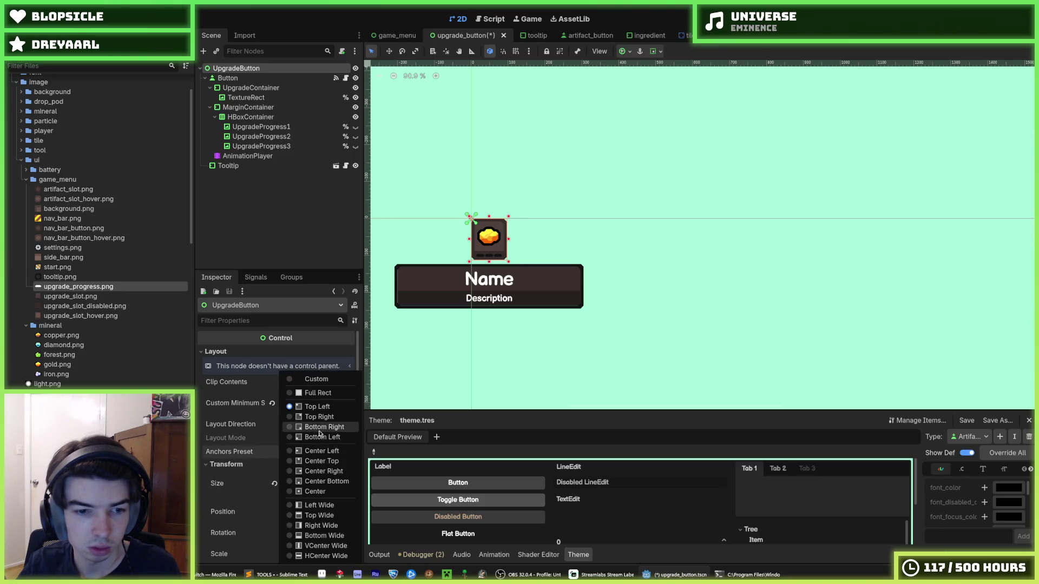
left_click(475, 362)
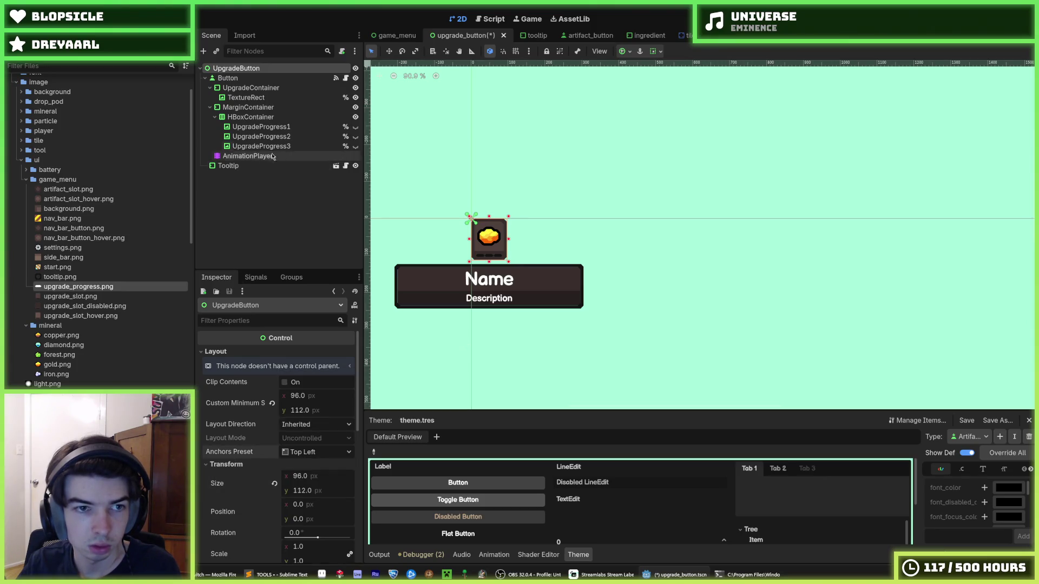
left_click(230, 165)
left_click(275, 428)
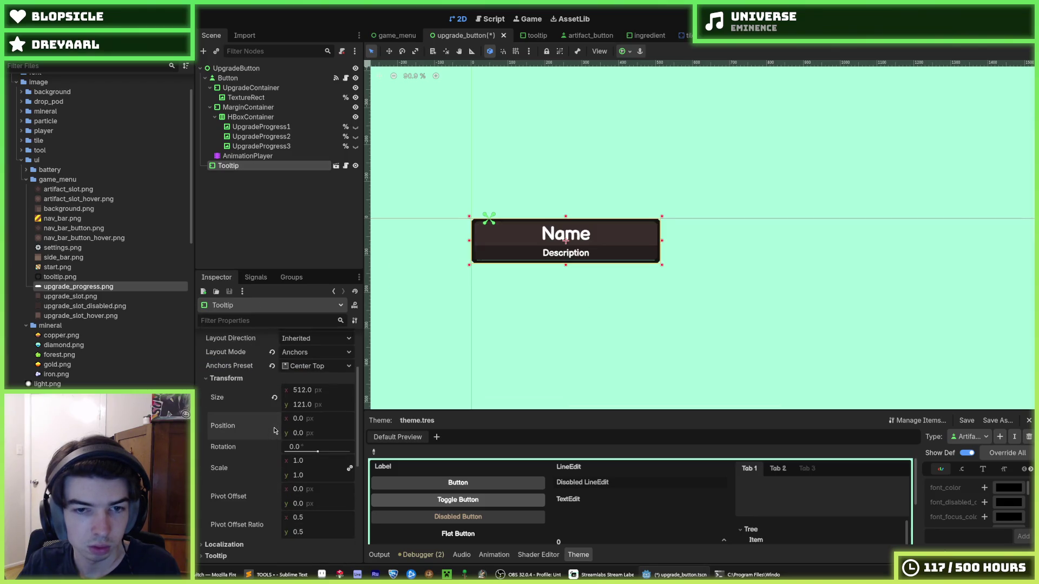
- Anchor Tooltip at Center Top, set its position to -208, 120 below the button, and save
left_click(306, 366)
left_click(317, 406)
left_click(311, 366)
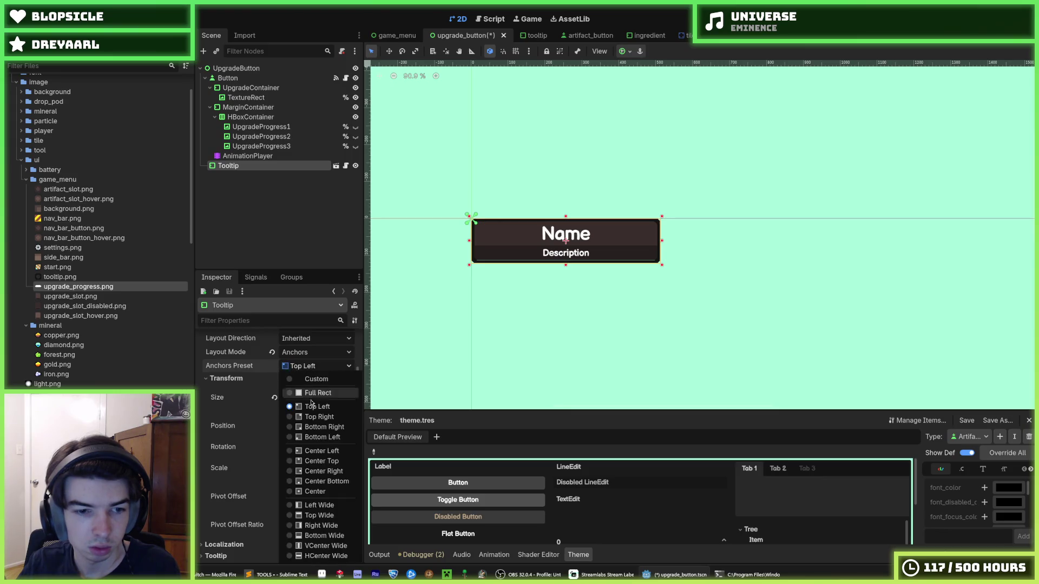
left_click(316, 461)
left_click_drag(315, 440, 360, 440)
type("112+8")
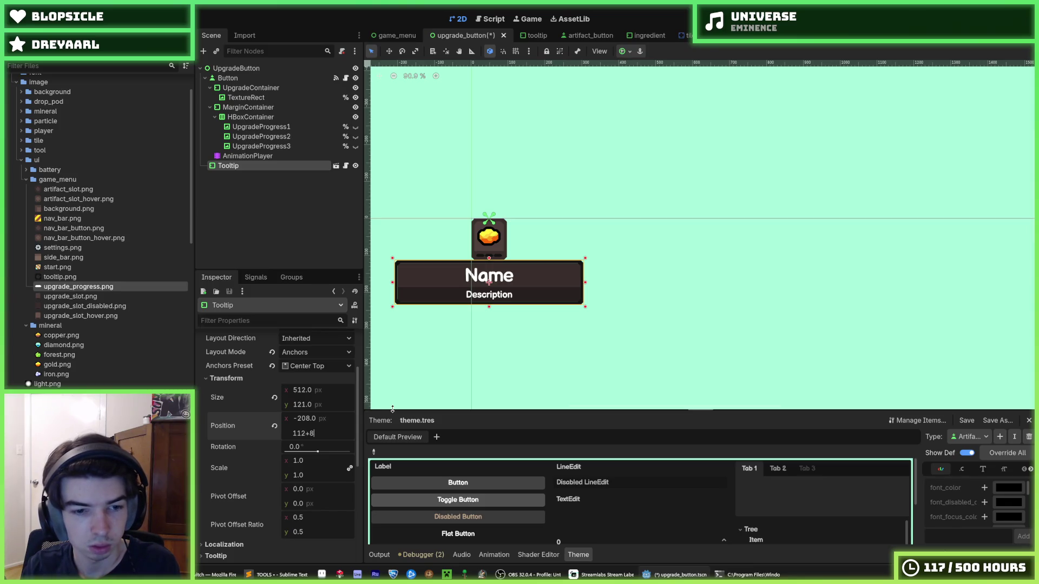
key("Return")
scroll(457, 306, "up", 7)
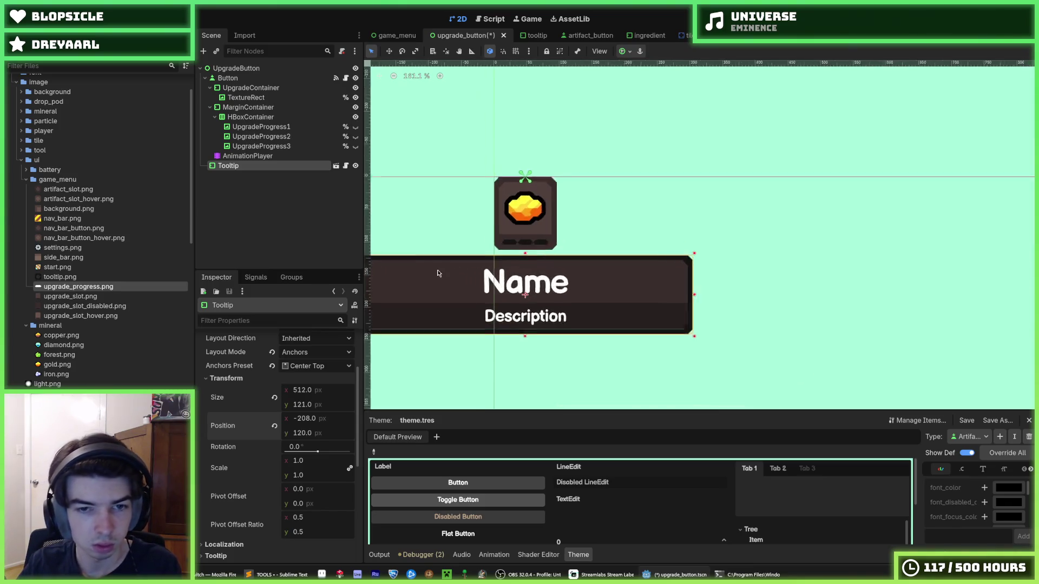
left_click(496, 175)
key("ctrl+s")
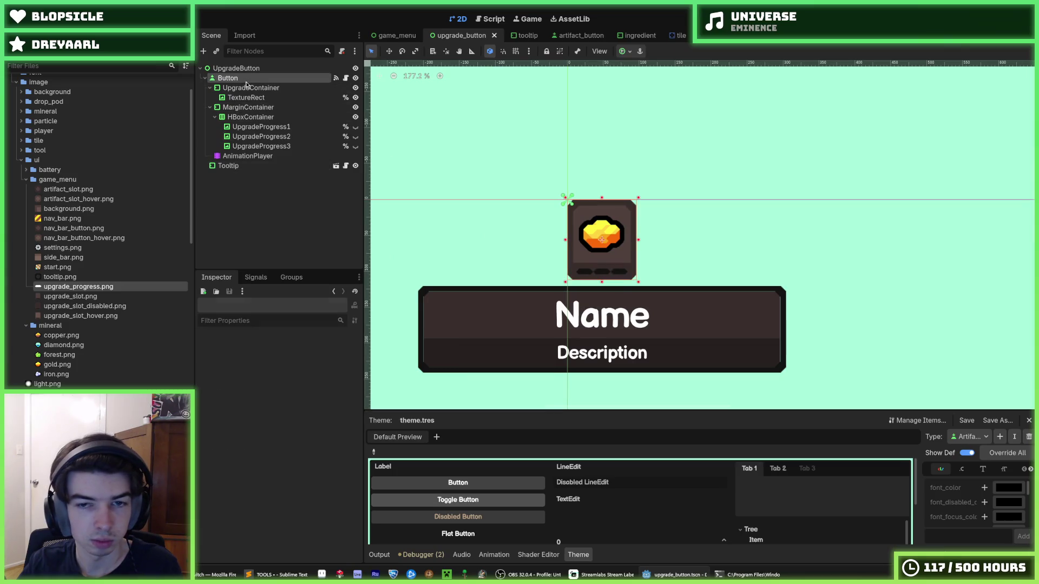
- Check the game_menu scene, then return and select the AnimationPlayer node
left_click(238, 78)
left_click(397, 35)
scroll(695, 184, "up", 3)
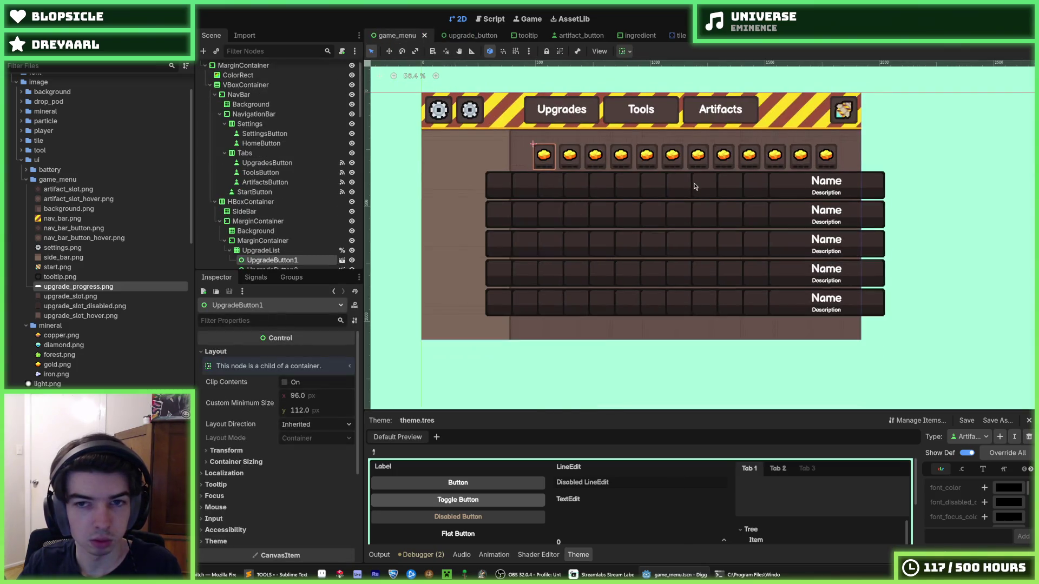
left_click(453, 35)
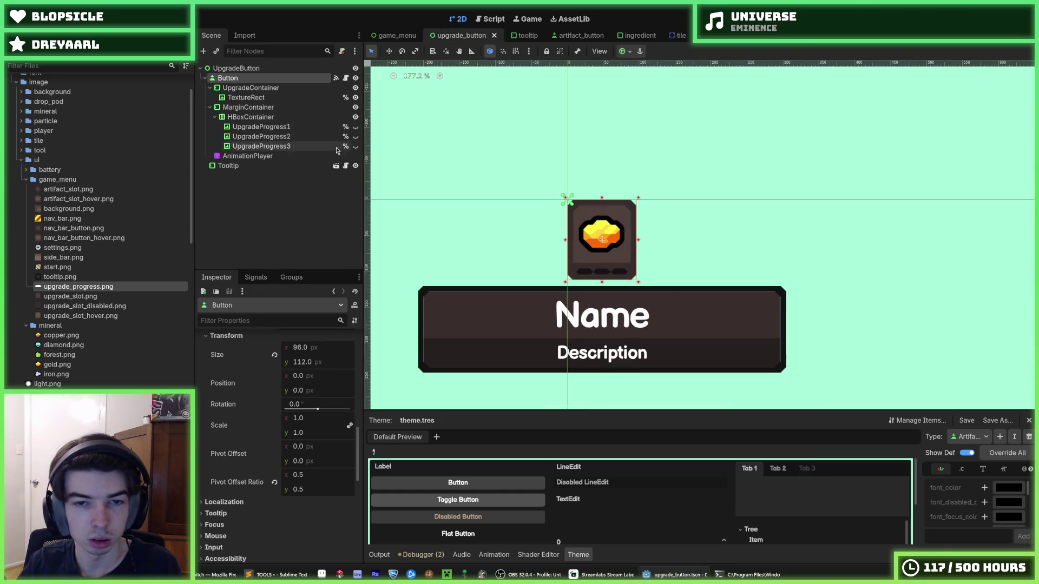
left_click(248, 156)
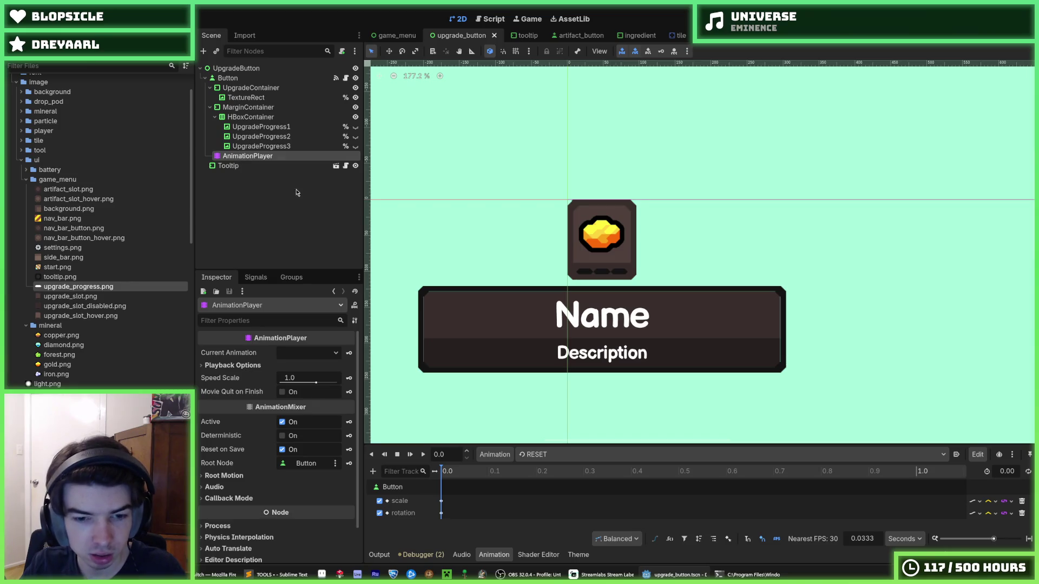
- Set the AnimationPlayer's root node to Button, save, and preview the 'animation' clip
left_click(313, 463)
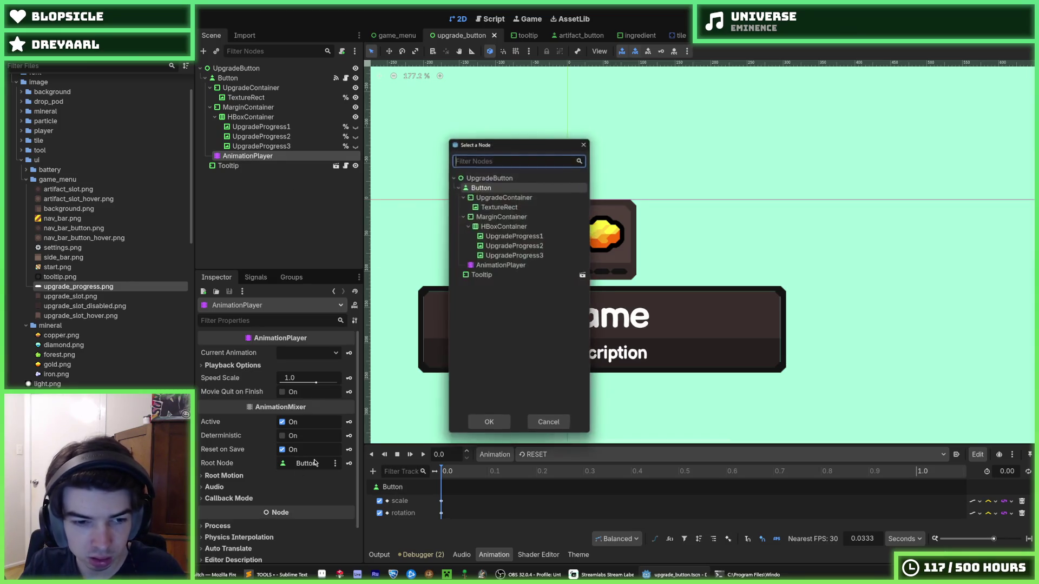
double_click(490, 188)
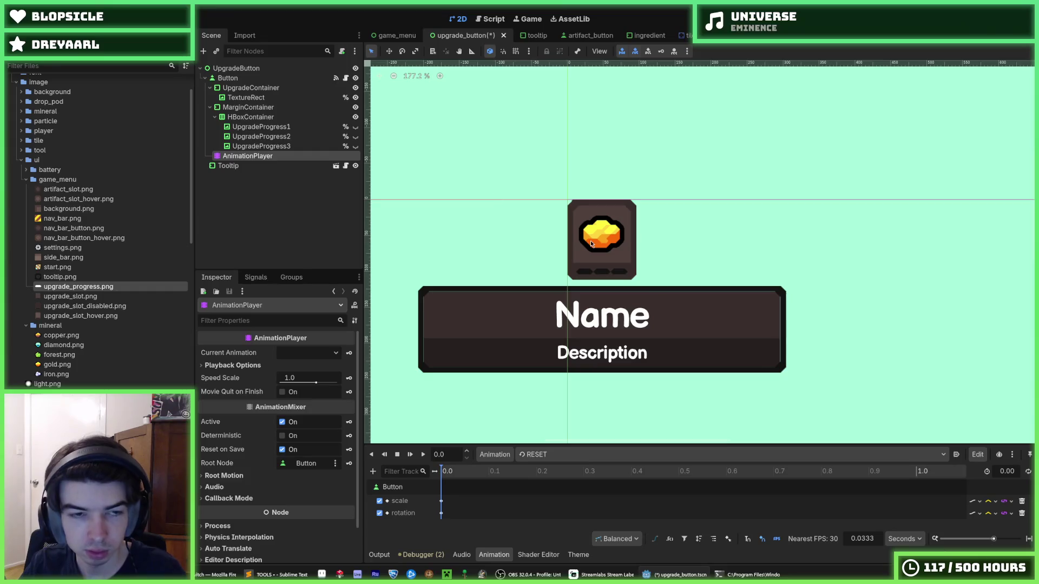
key("ctrl+s")
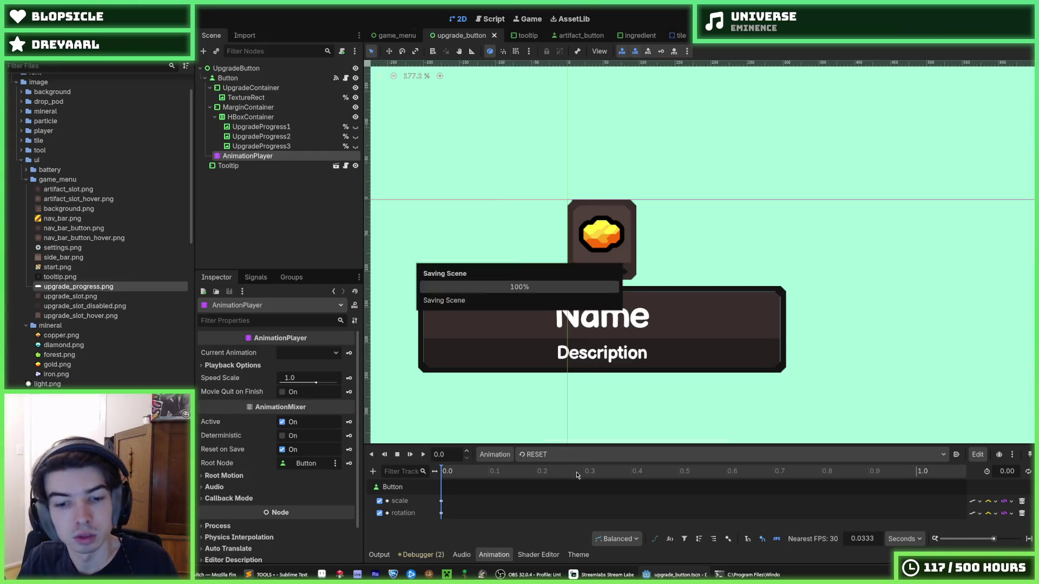
left_click(528, 455)
left_click(536, 482)
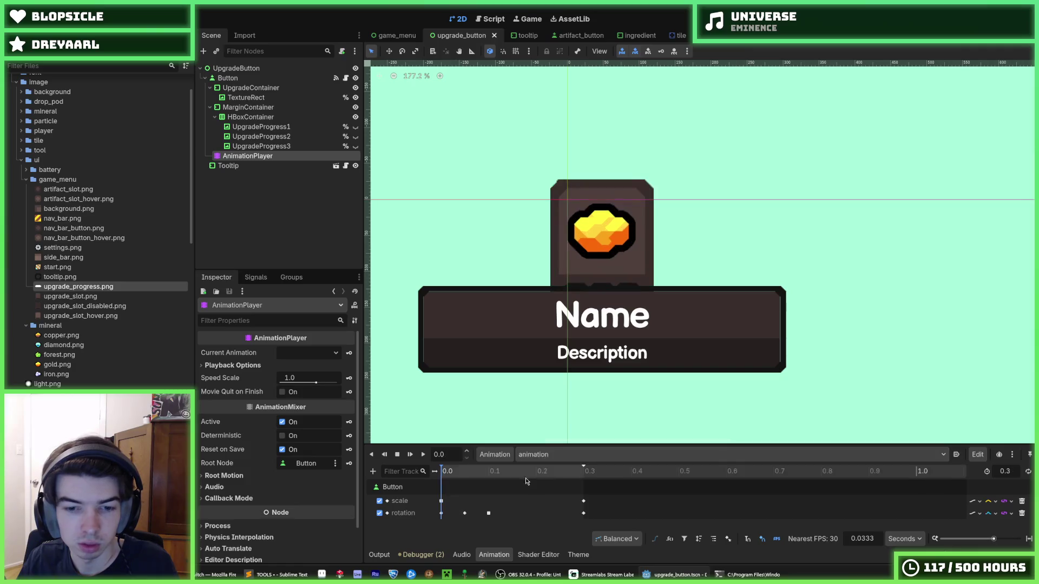
left_click(422, 456)
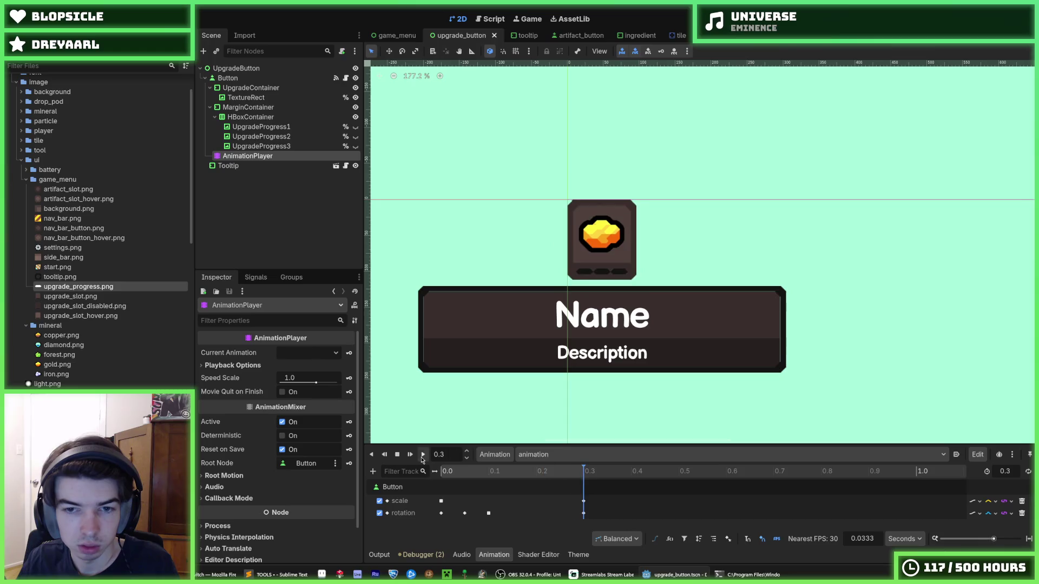
left_click(395, 35)
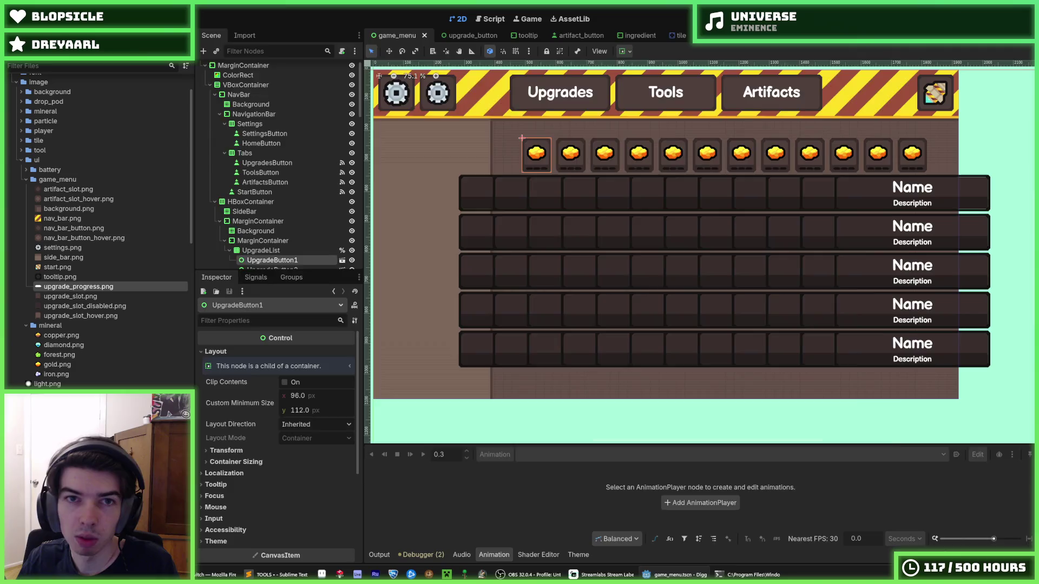
- Run the game, inspect the null-tooltip error at upgrade_button.gd lines 14–15, then stop it
key("F6")
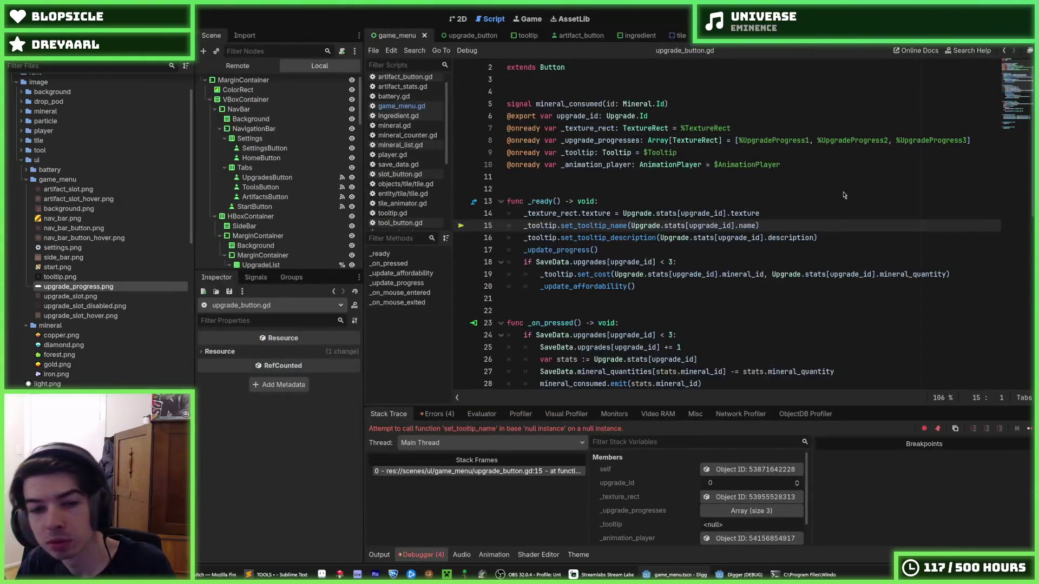
scroll(749, 177, "up", 1)
left_click(776, 228)
left_click(779, 238)
left_click(774, 226)
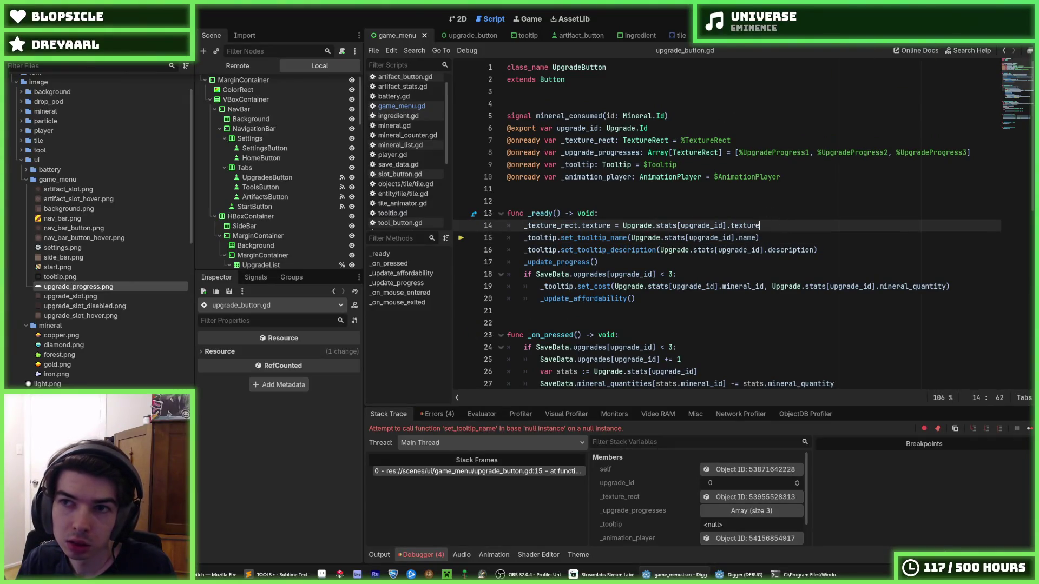
left_click(466, 37)
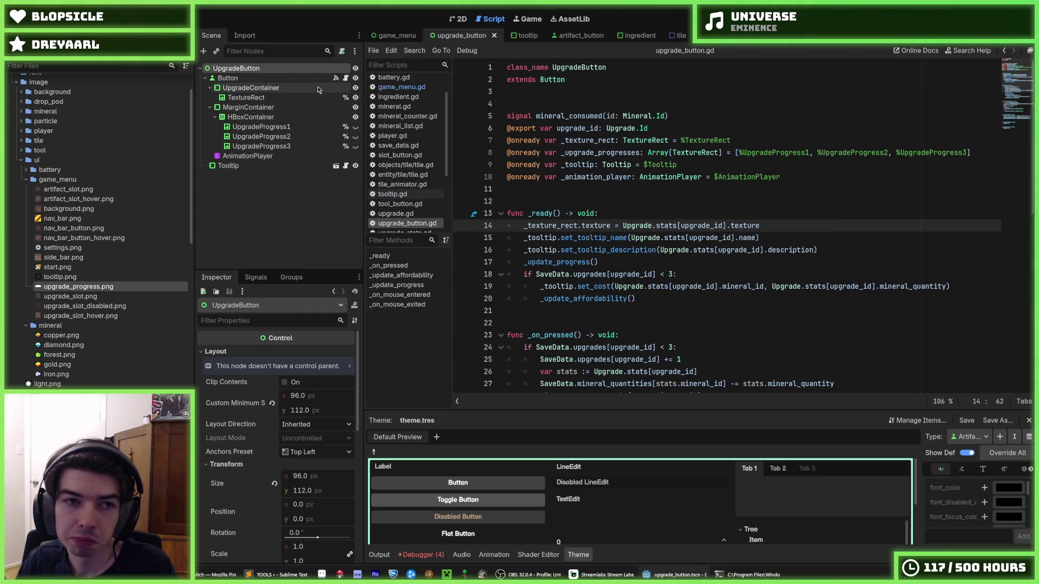
left_click(285, 79)
- Load the existing upgrade_button.gd onto the UpgradeButton root, exposing Upgrade ID 'Cool Upgrade 1'
left_click(279, 69)
left_click(274, 77)
left_click(287, 69)
left_click(291, 79)
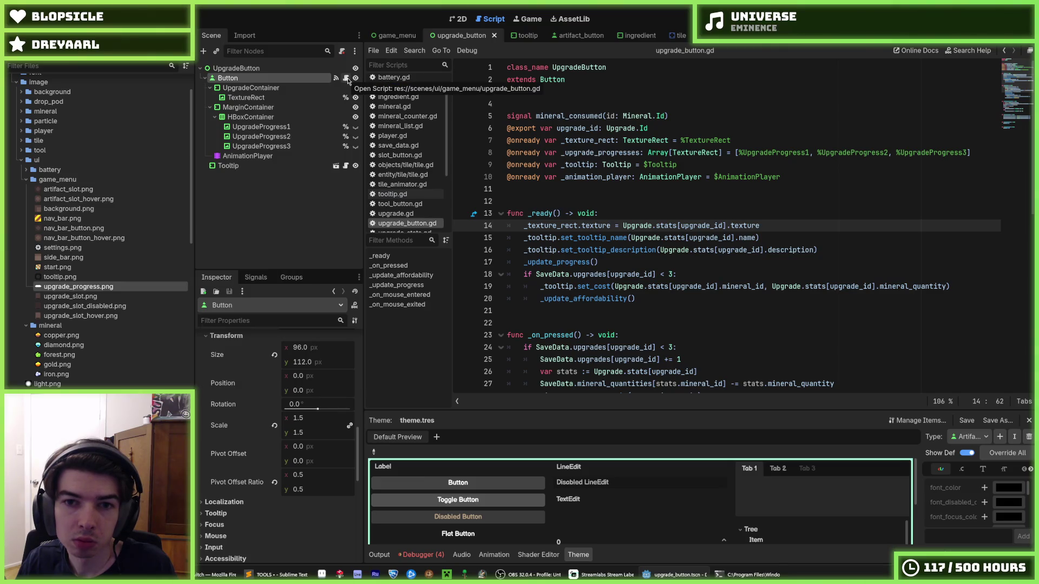
left_click(311, 67)
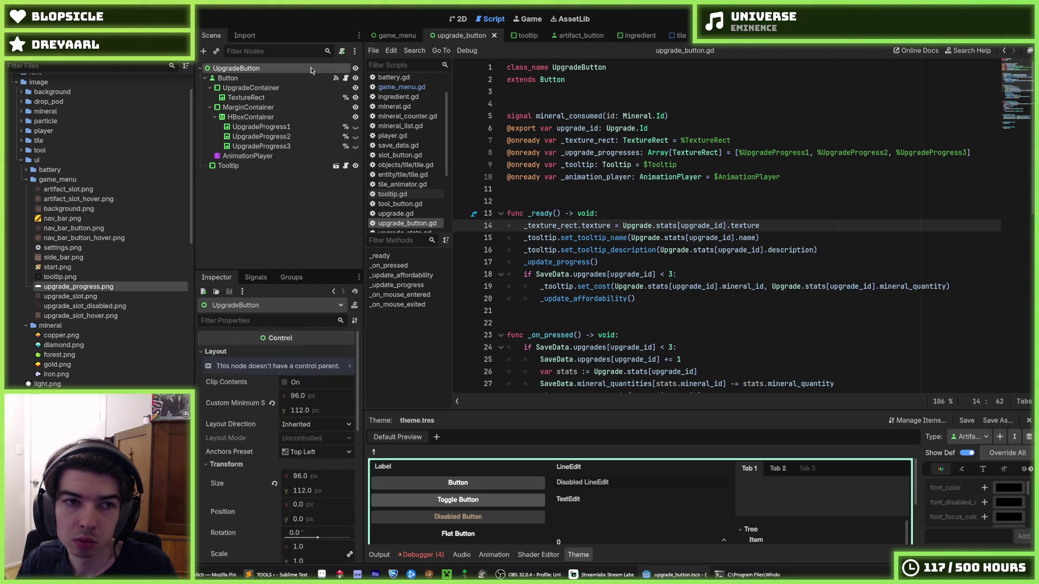
right_click(311, 68)
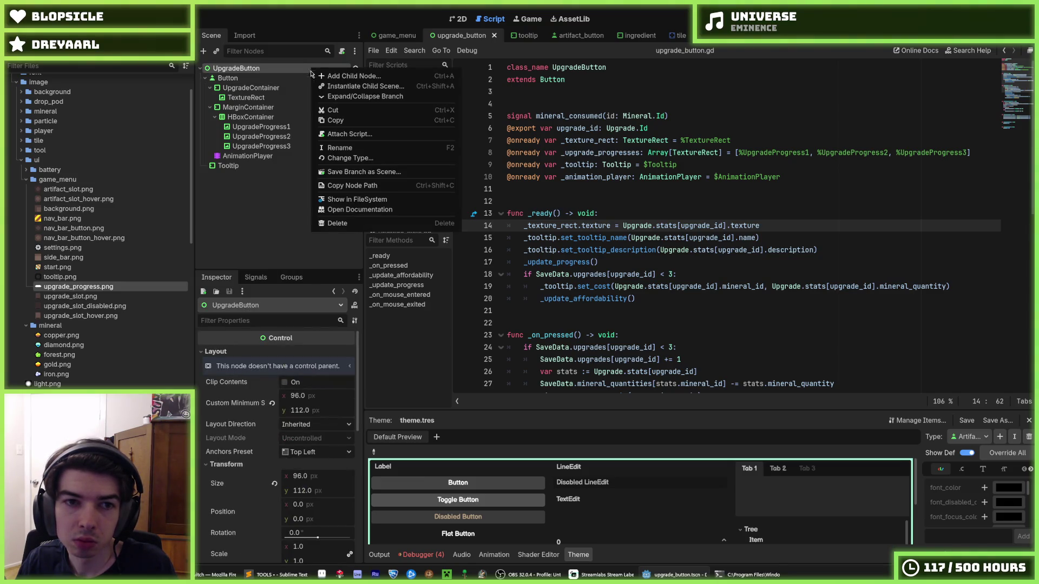
left_click(251, 78)
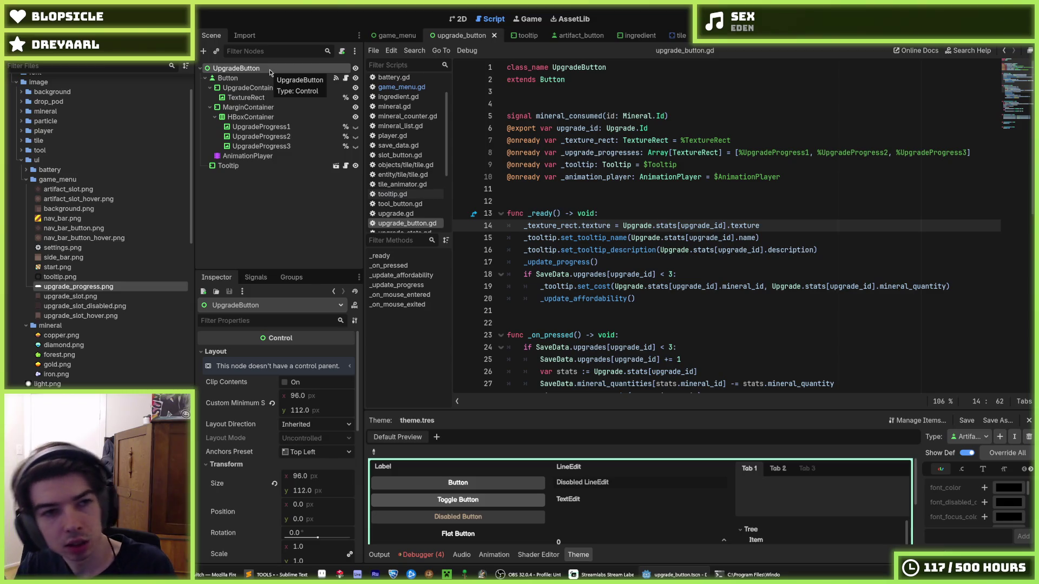
right_click(271, 71)
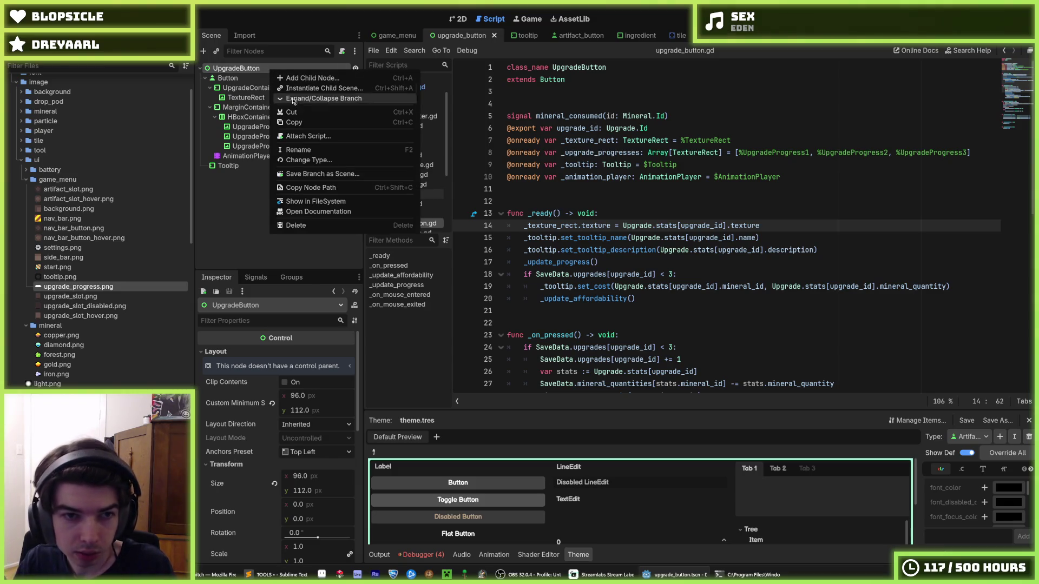
left_click(318, 139)
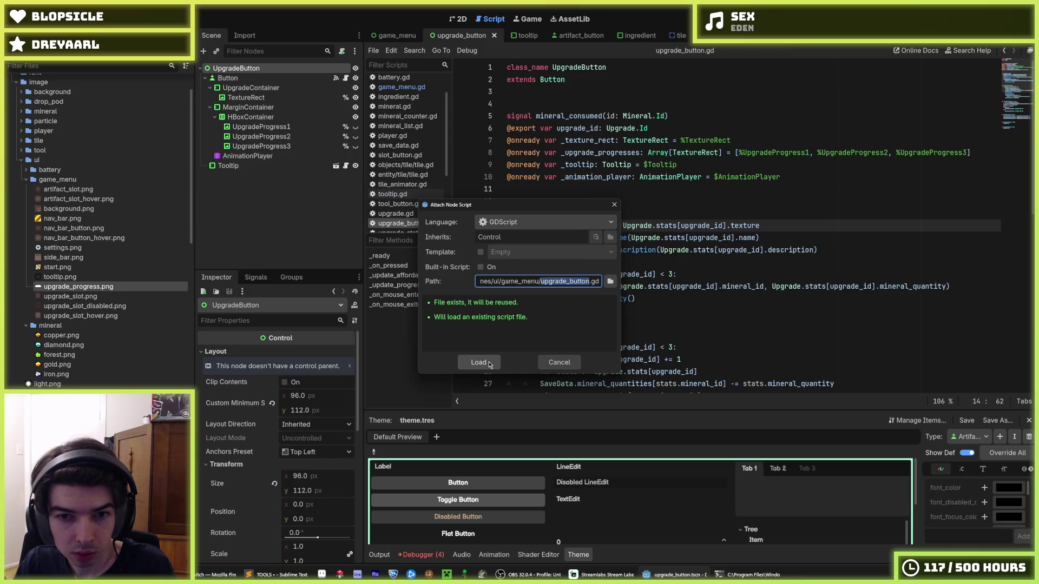
left_click(488, 363)
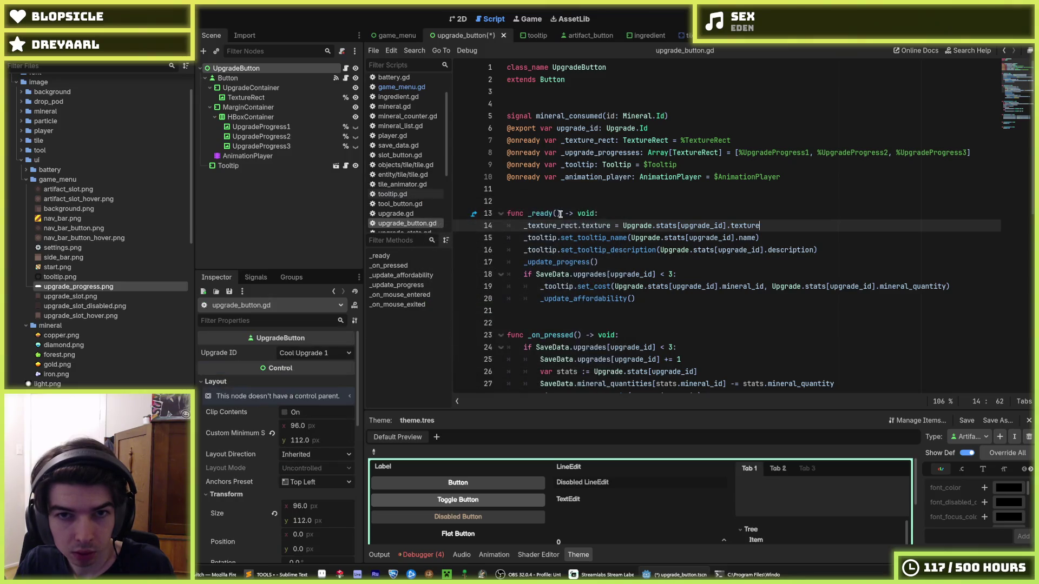
- Change line 2 of upgrade_button.gd to 'extends Control' and save the script
left_click(573, 80)
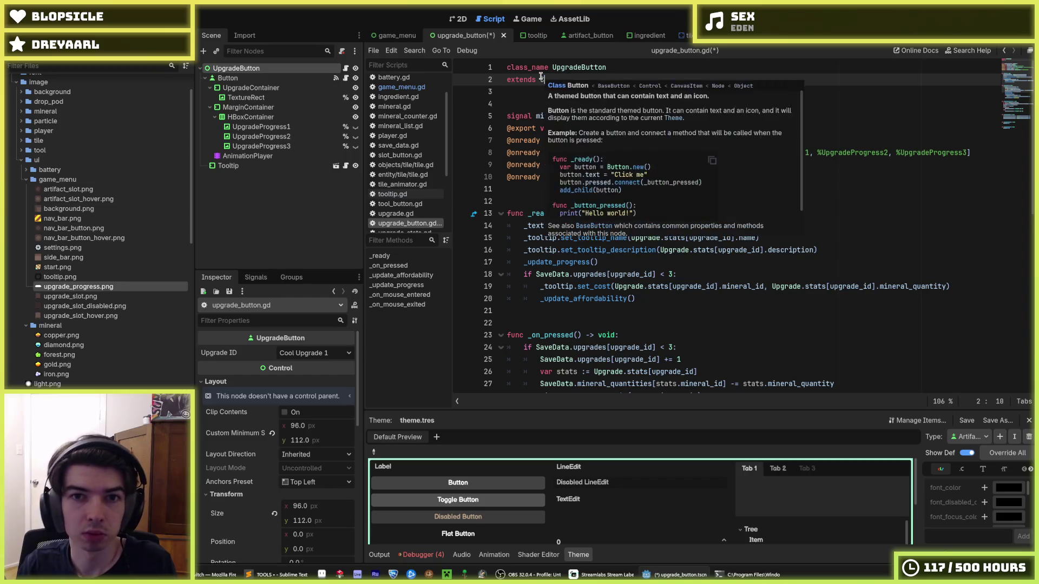
type("Control")
key("ctrl+s")
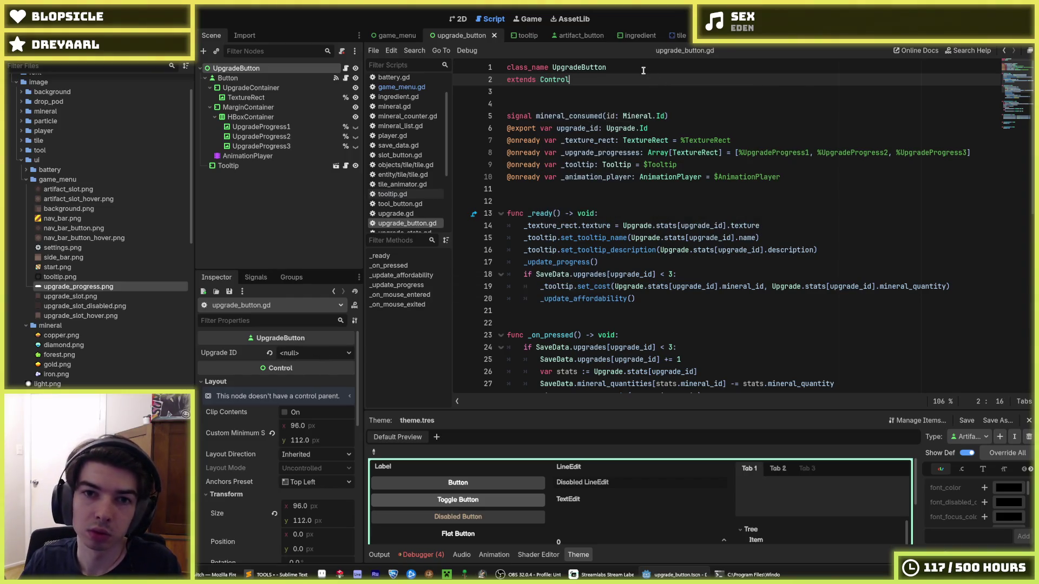
left_click(644, 67)
- Detach the script from the inner Button node, leaving it on the UpgradeButton root
left_click(246, 69)
left_click(238, 78)
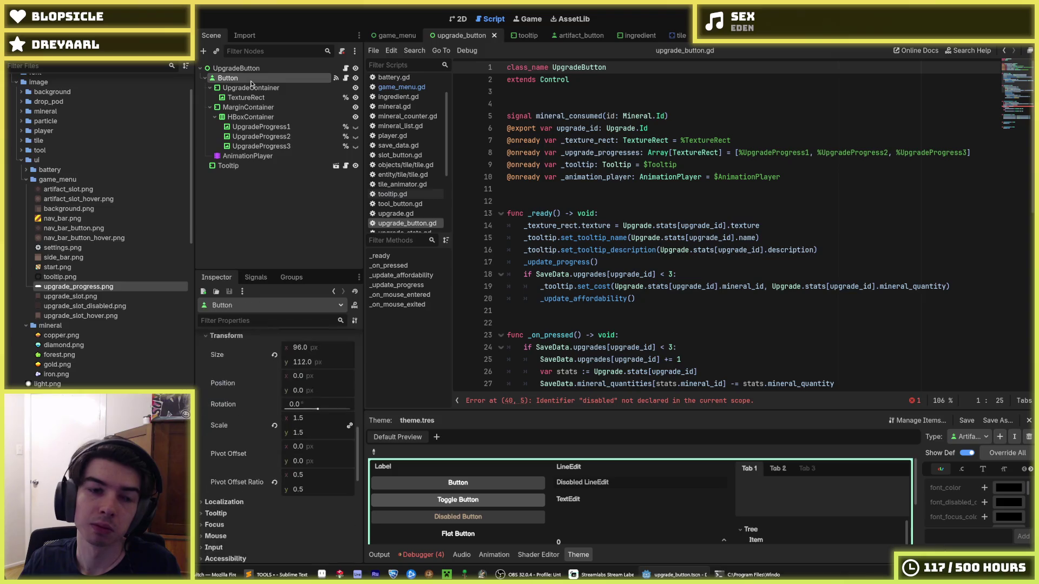
scroll(226, 385, "down", 3)
scroll(226, 385, "up", 5)
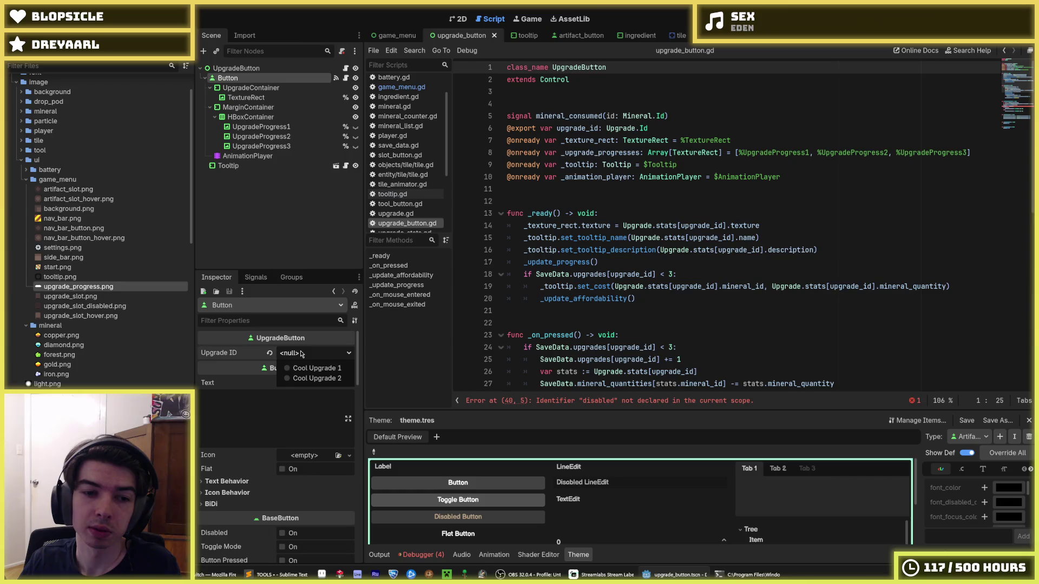
left_click(248, 70)
left_click(253, 79)
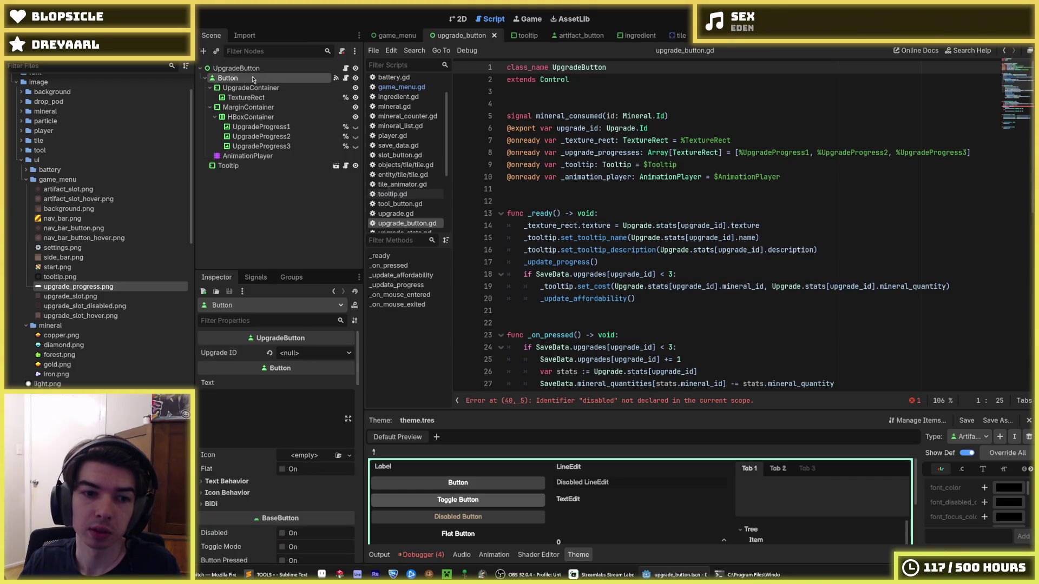
key("Up")
key("Down")
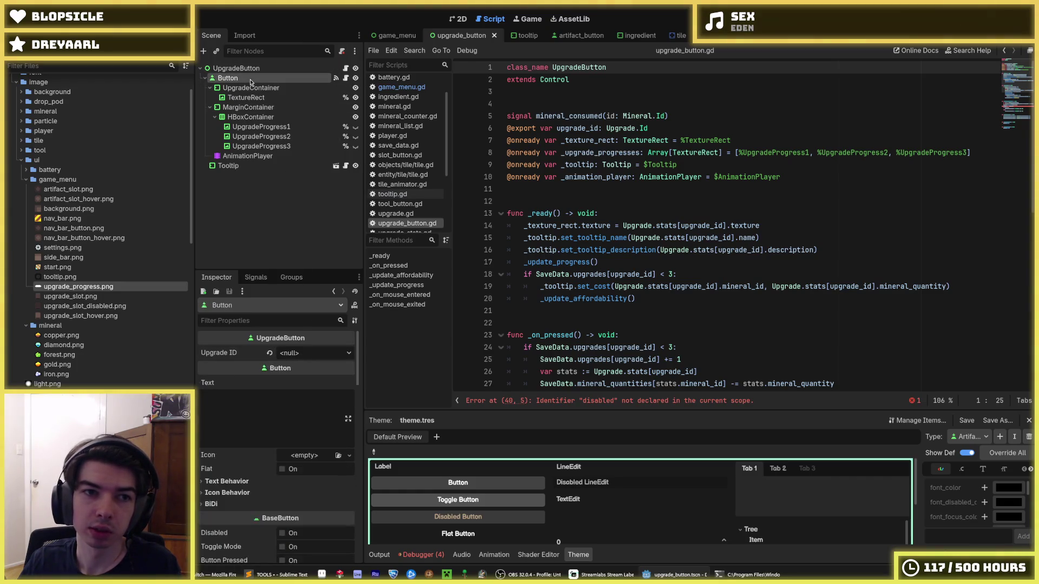
key("Up")
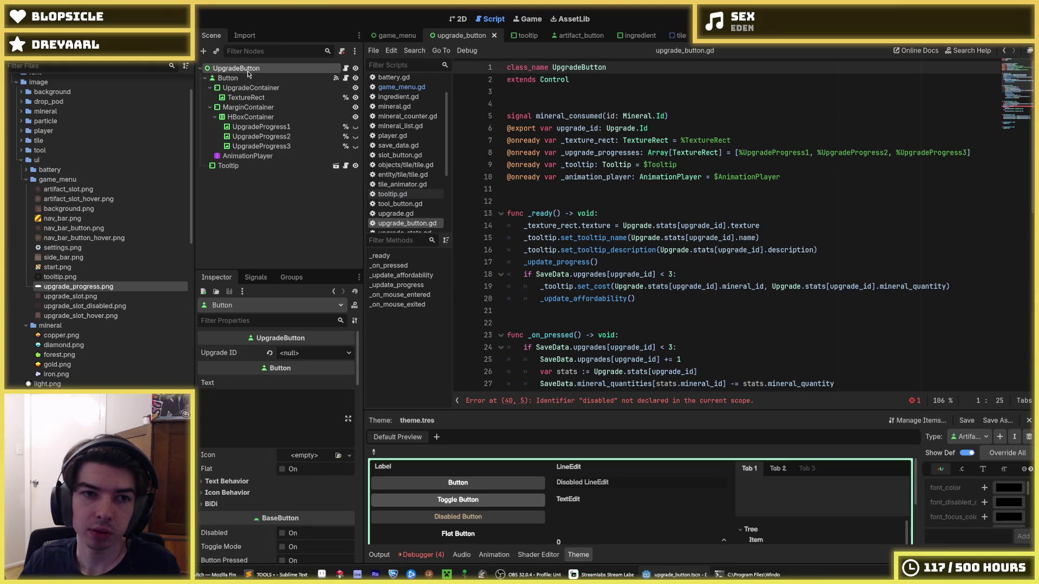
right_click(252, 79)
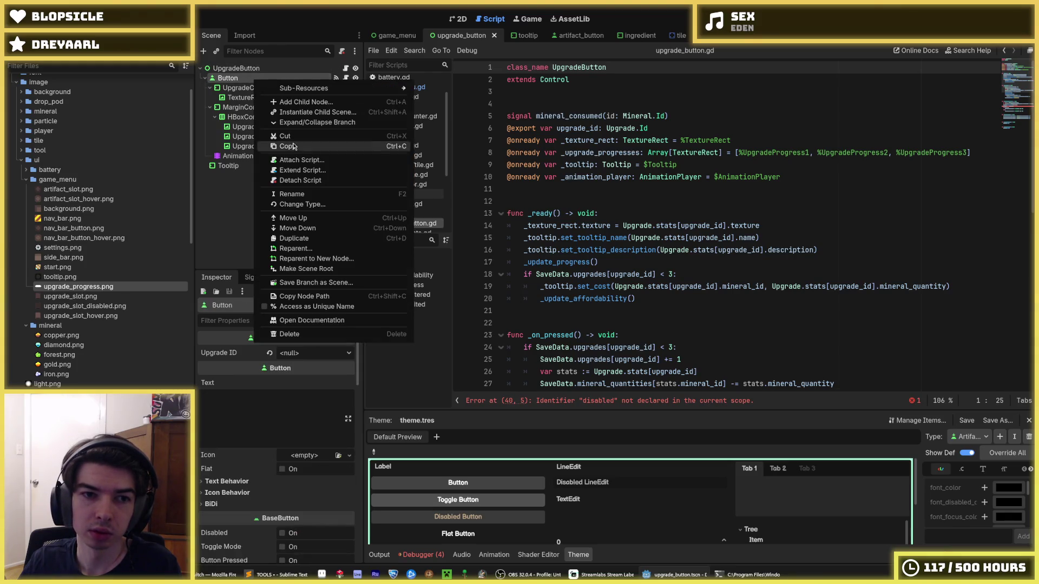
left_click(303, 180)
left_click(287, 67)
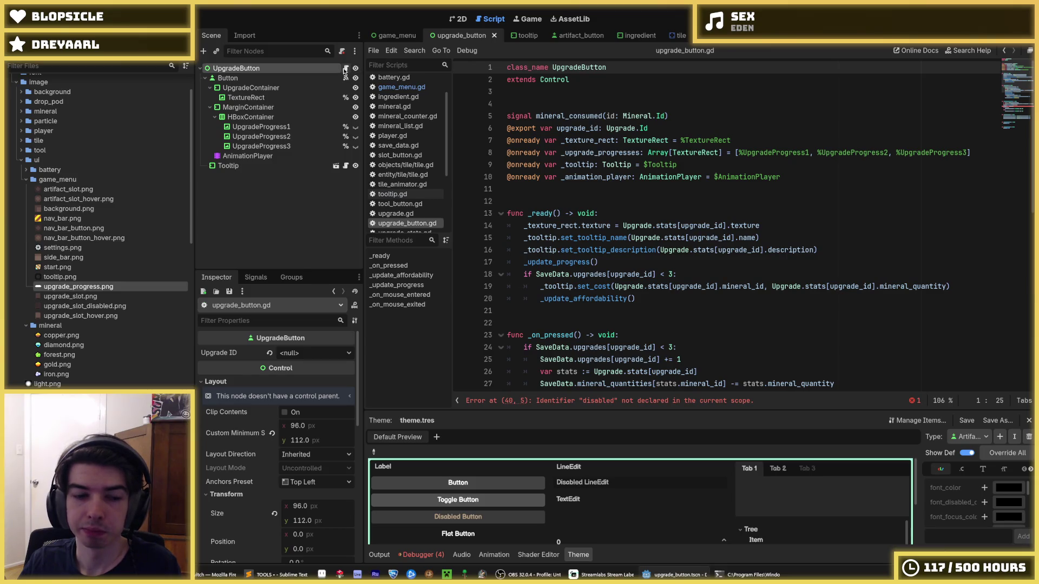
- Switch to the 2D view and examine UpgradeButton's layout, undoing an accidental height nudge
left_click(459, 19)
scroll(571, 259, "down", 1)
scroll(572, 258, "up", 2)
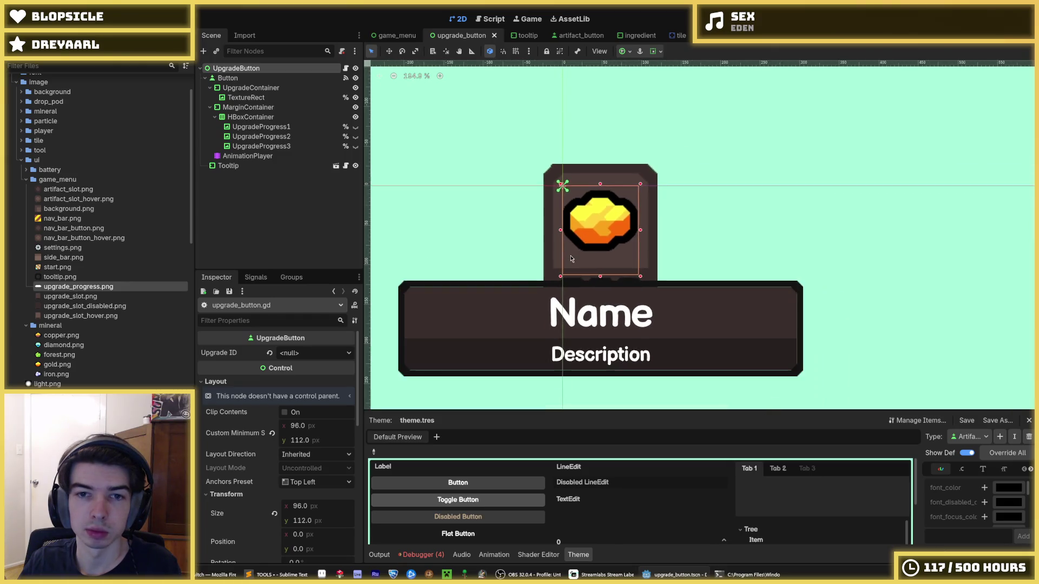
scroll(571, 259, "down", 2)
left_click(238, 78)
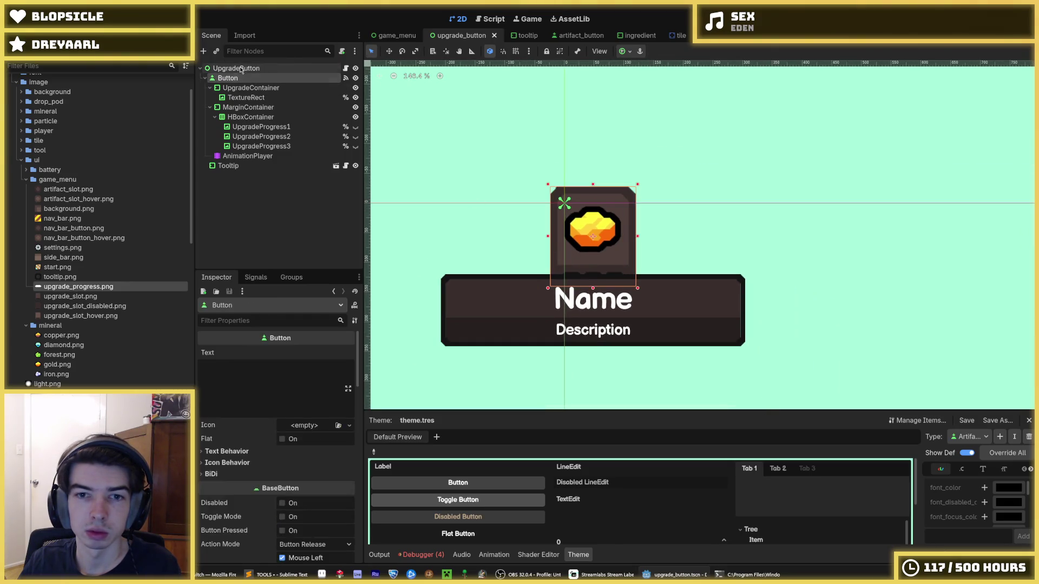
left_click(238, 68)
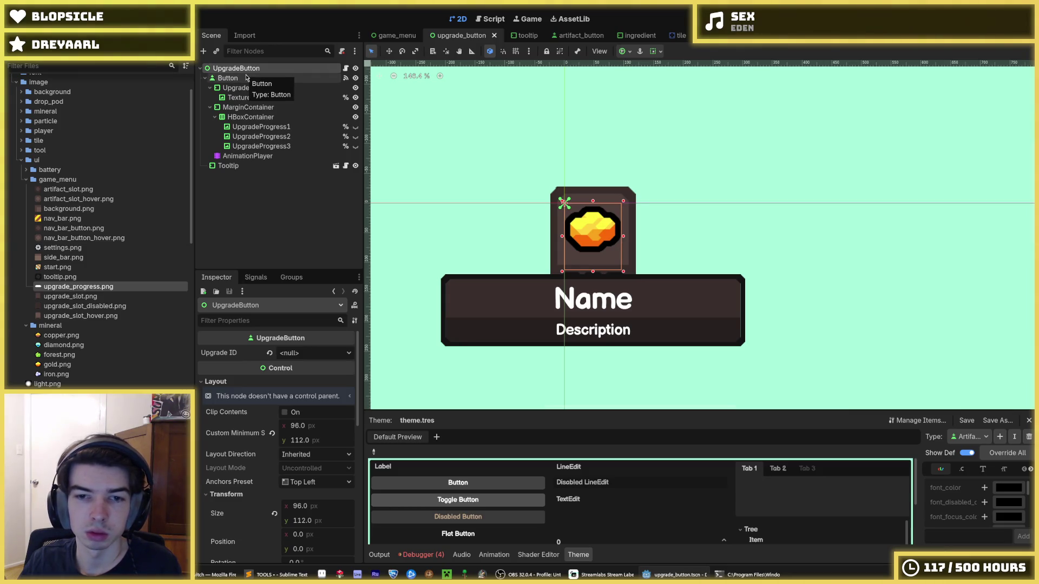
scroll(494, 263, "down", 3)
scroll(499, 277, "up", 4)
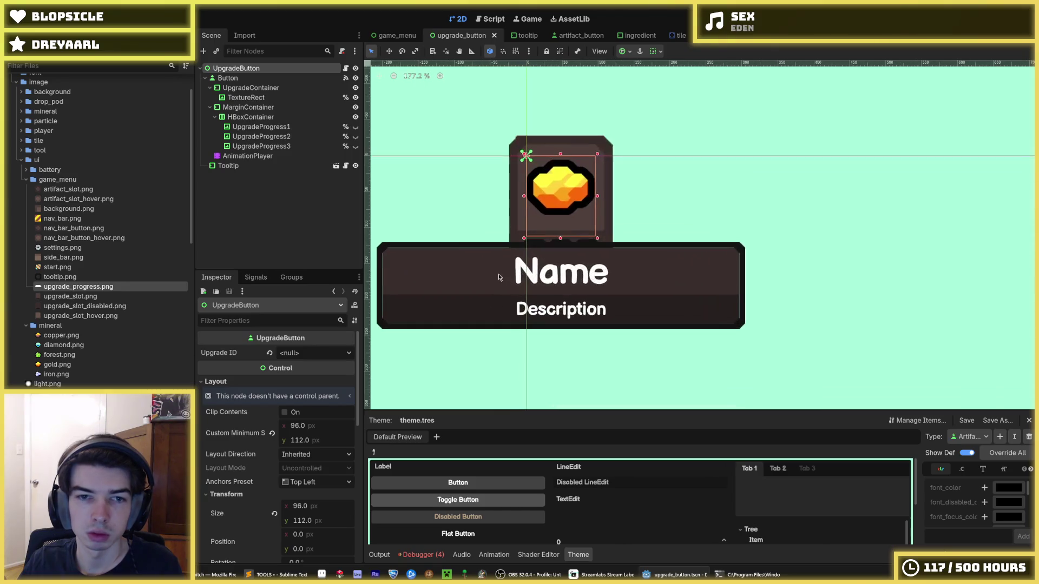
scroll(239, 439, "down", 3)
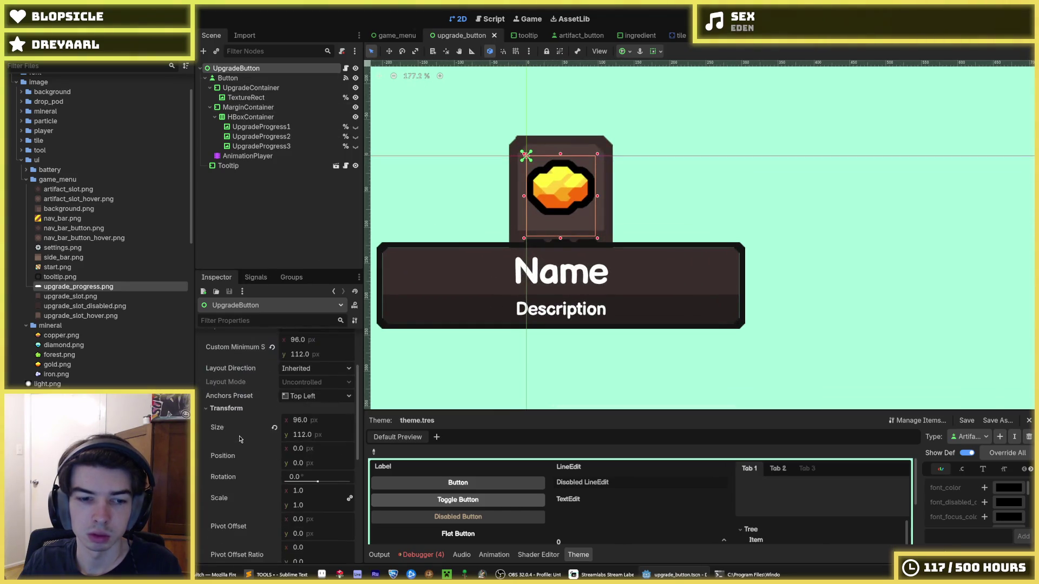
left_click_drag(303, 437, 304, 437)
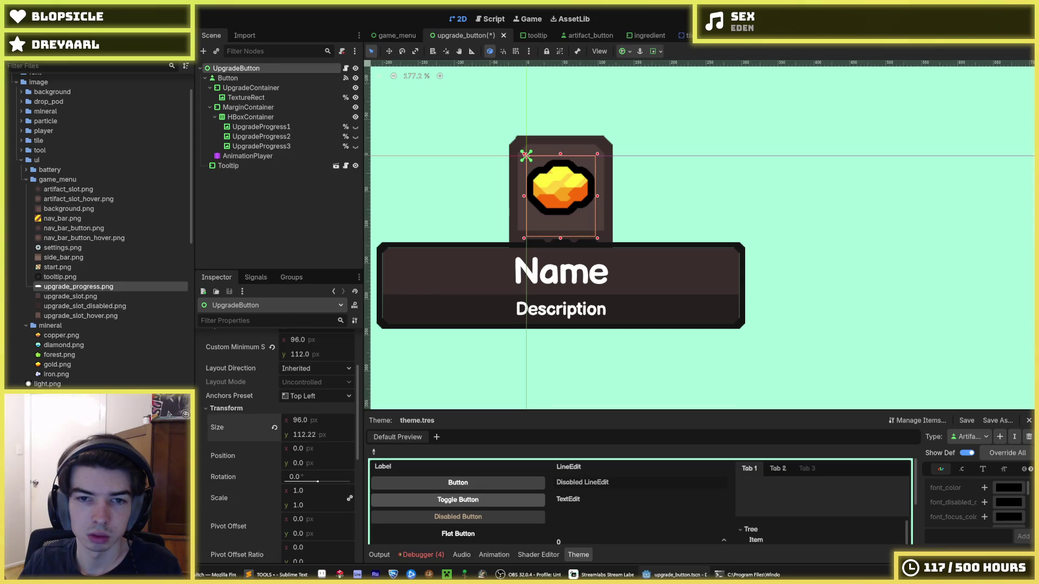
key("ctrl+z")
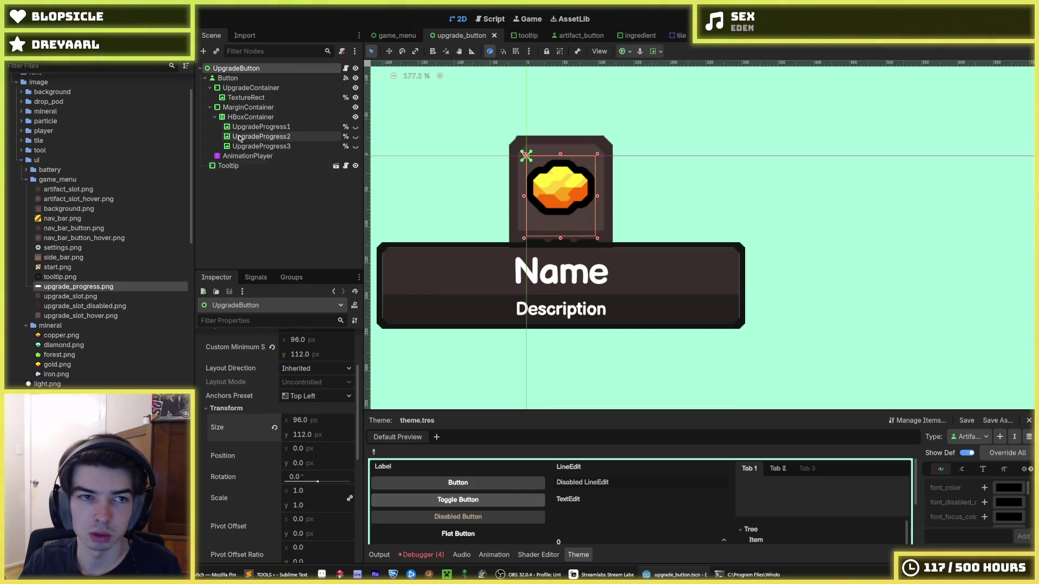
- Try resetting the inner Button's size to default, then undo the change
left_click(228, 78)
scroll(257, 417, "down", 6)
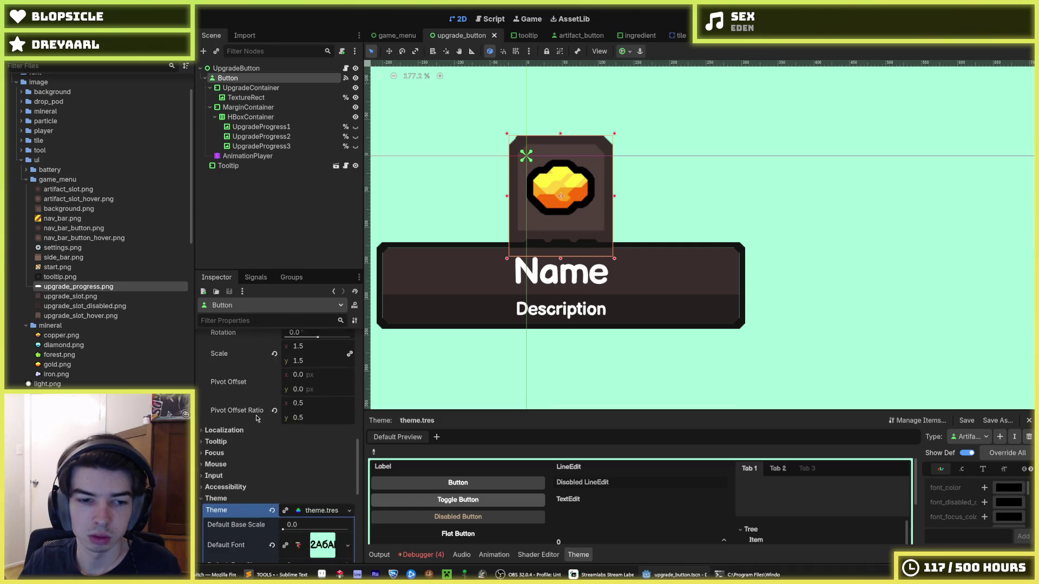
left_click(275, 423)
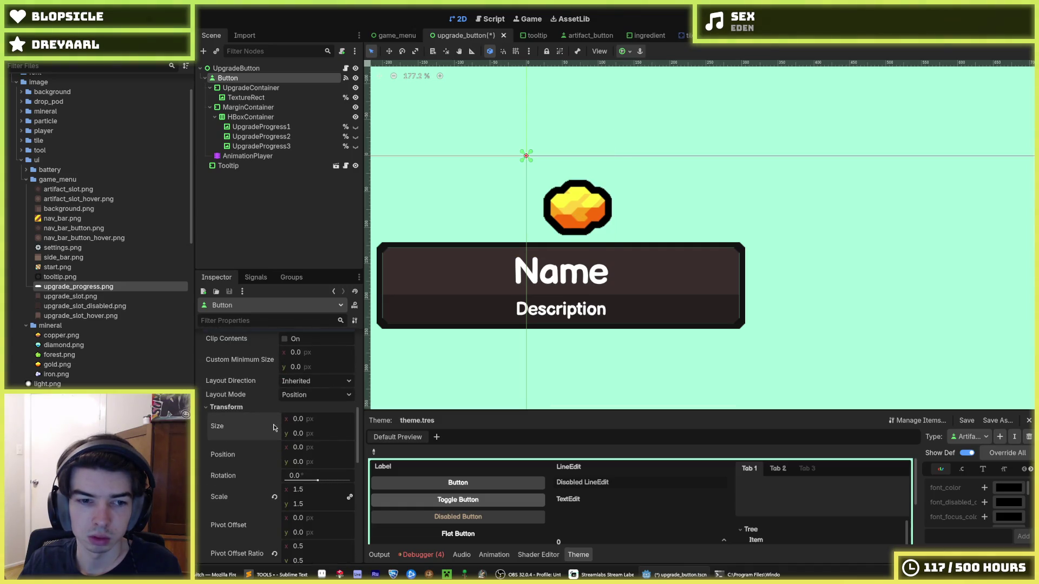
key("ctrl+z")
scroll(272, 449, "down", 2)
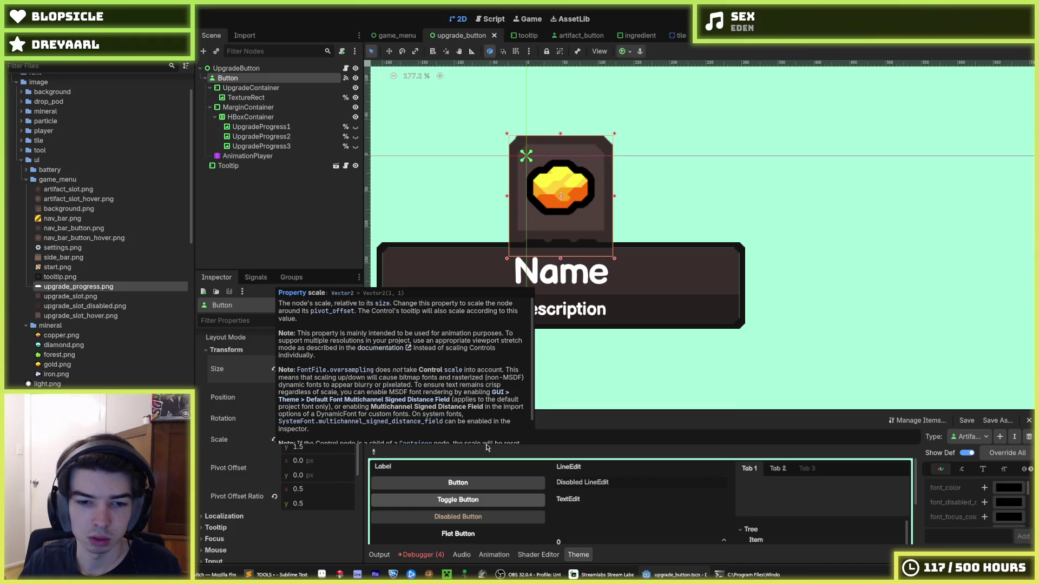
- Load the RESET animation on the AnimationPlayer so the Button returns to scale 1
left_click(247, 156)
left_click(554, 452)
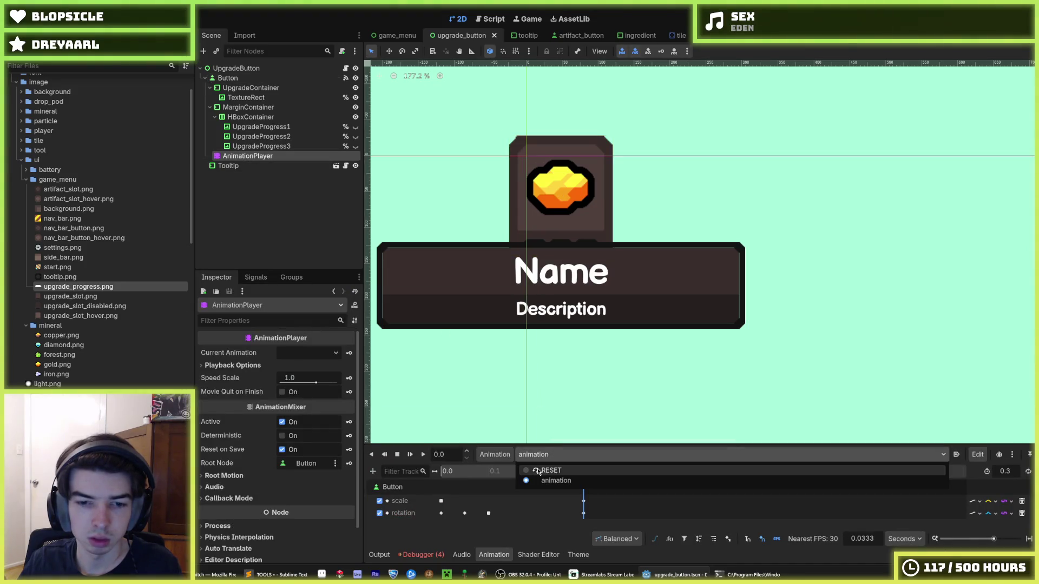
left_click(538, 472)
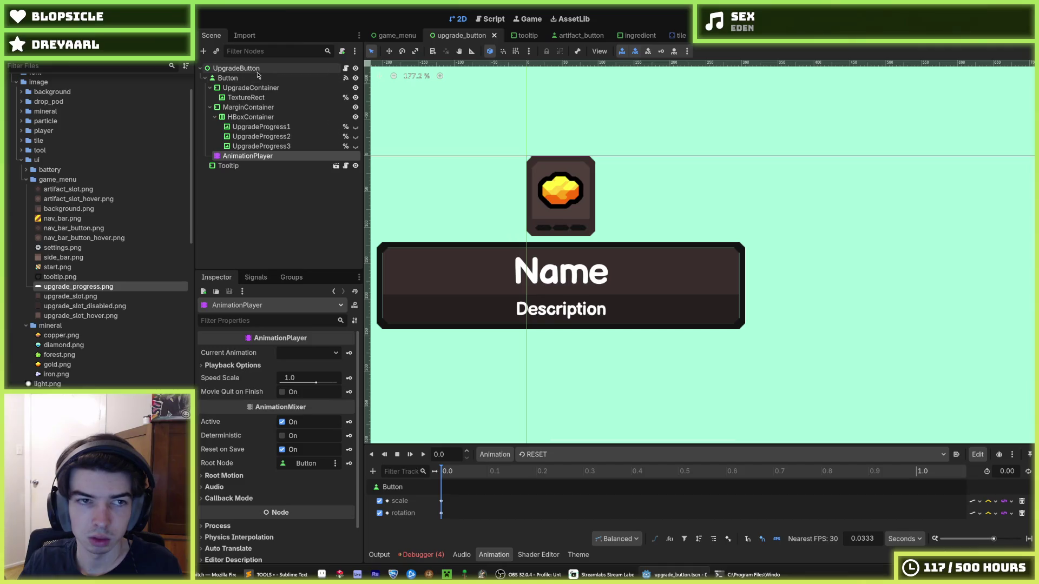
left_click(232, 78)
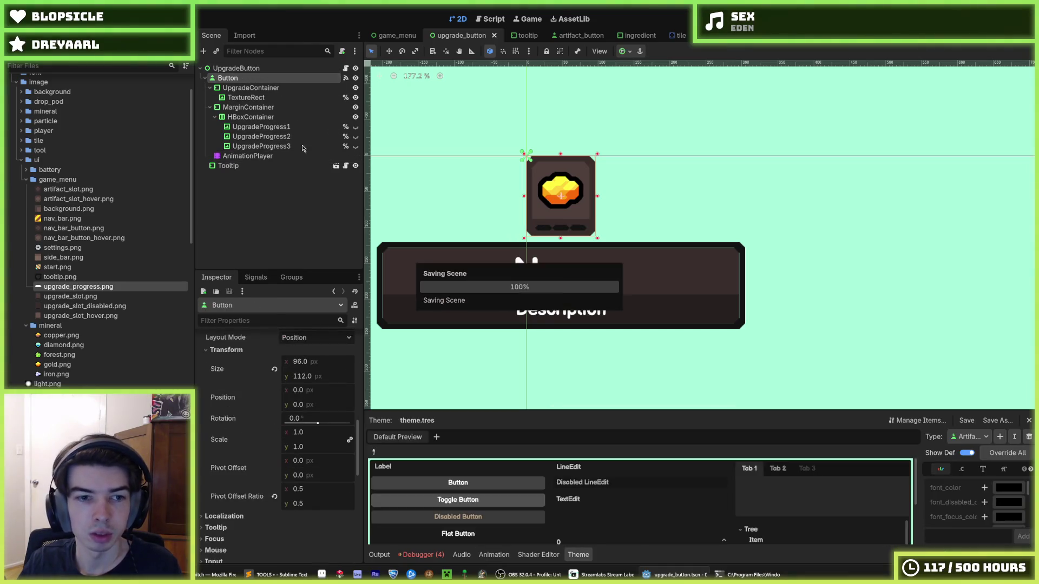
left_click(255, 277)
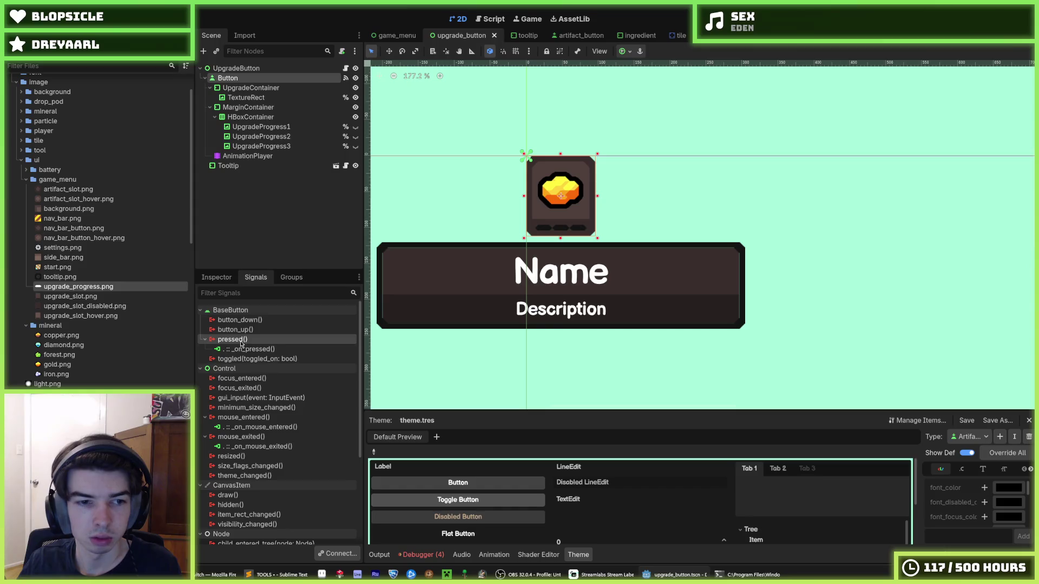
- Inspect the existing pressed and mouse_entered connections and add a new pressed() connection
left_click(247, 349)
left_click(258, 427)
left_click(251, 349)
right_click(251, 339)
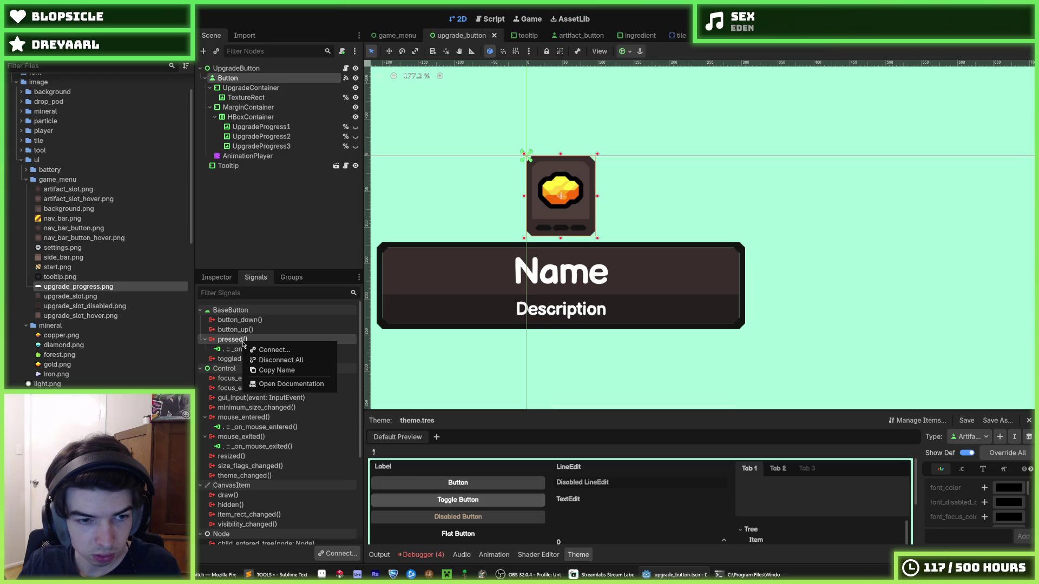
left_click(258, 352)
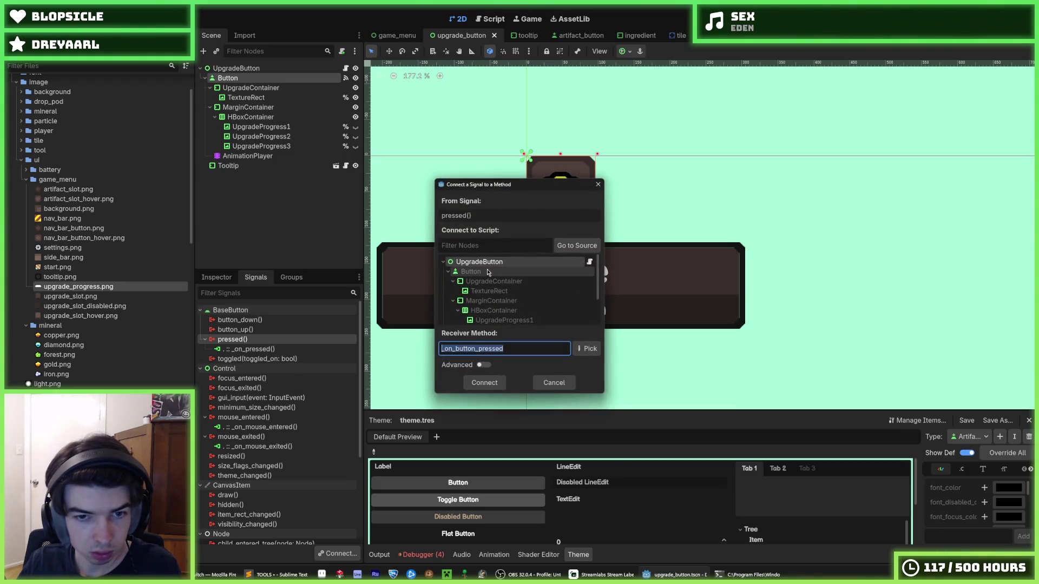
key("Return")
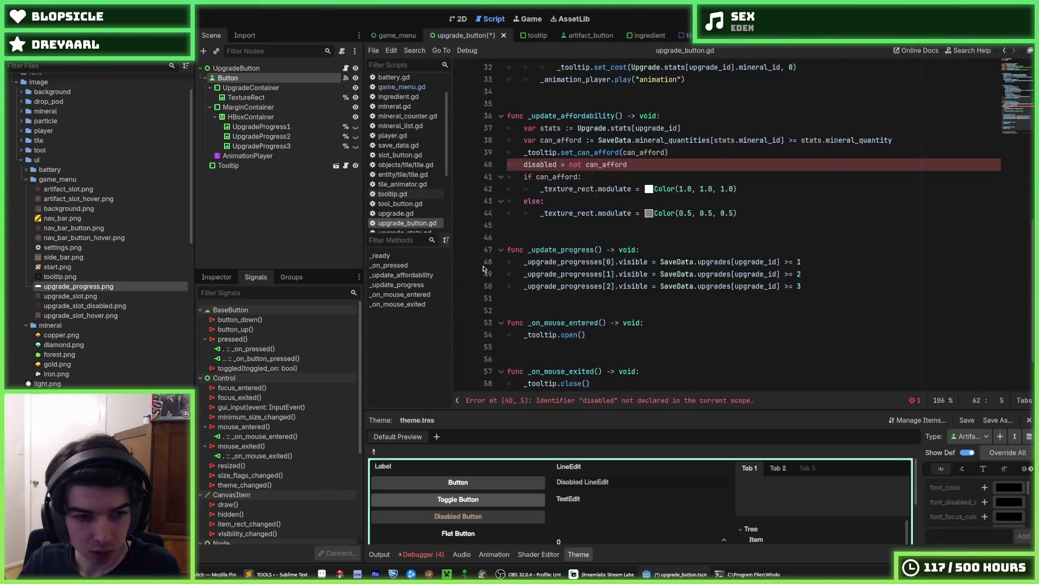
- Disconnect the old _on_pressed and _on_button_pressed connections, then connect pressed to _on_button_pressed
left_click(264, 350)
right_click(263, 352)
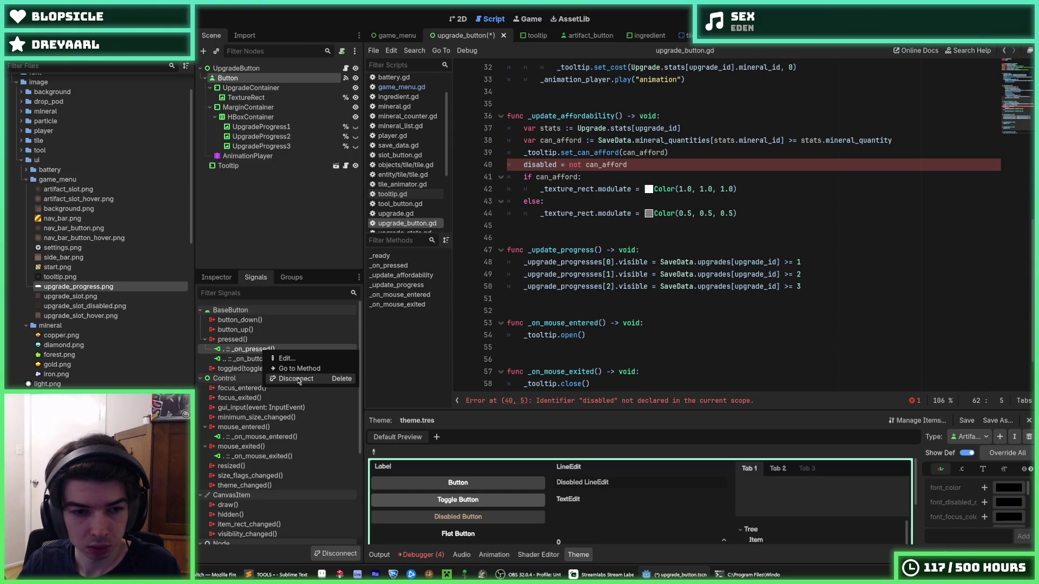
left_click(298, 379)
right_click(264, 349)
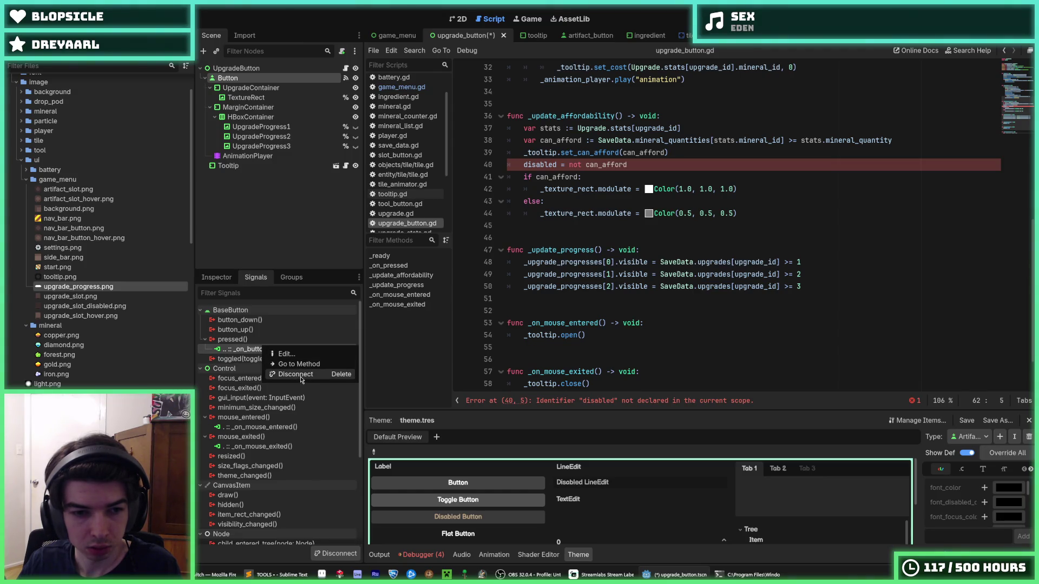
left_click(301, 380)
right_click(236, 340)
left_click(255, 348)
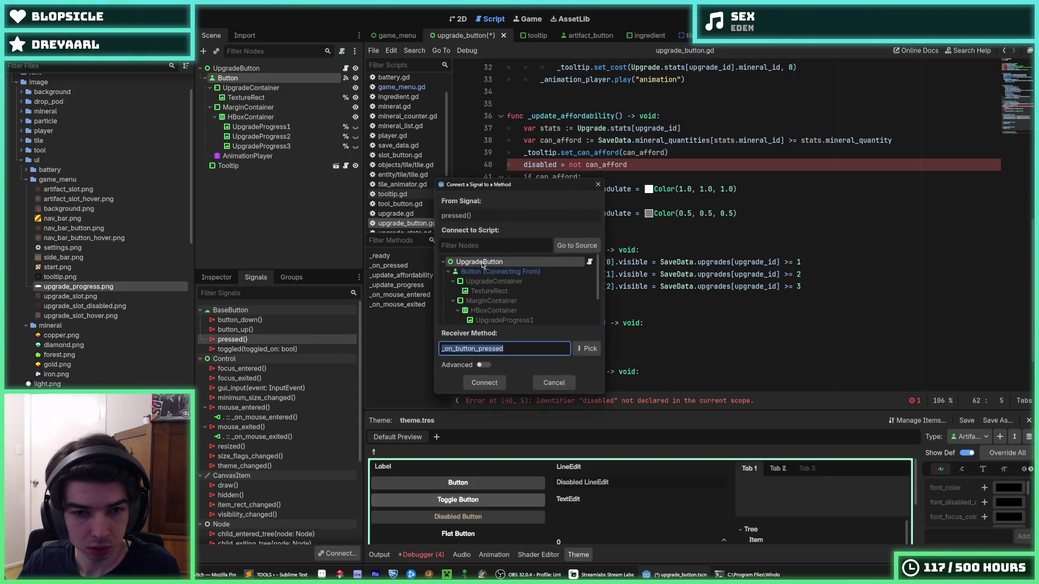
left_click(484, 382)
- Disconnect _on_mouse_entered and _on_mouse_exited, then connect mouse_entered to _on_button_mouse_entered
right_click(263, 427)
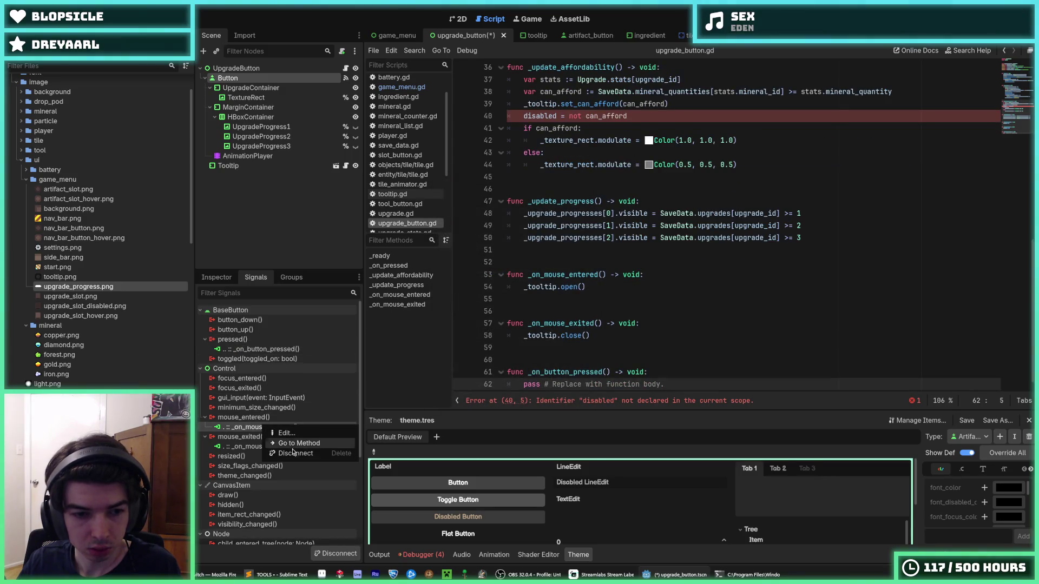
left_click(292, 453)
right_click(264, 437)
left_click(292, 463)
right_click(245, 419)
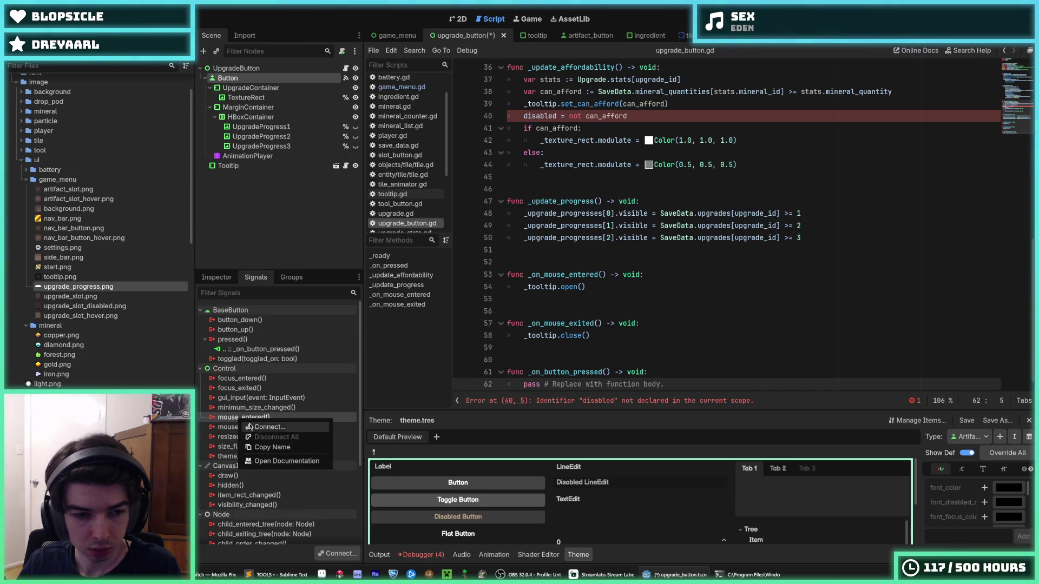
left_click(265, 427)
left_click(483, 381)
- Connect mouse_exited to _on_button_mouse_exited and move the _tooltip.open()/close() lines into the new handlers
right_click(260, 436)
left_click(265, 445)
left_click(483, 381)
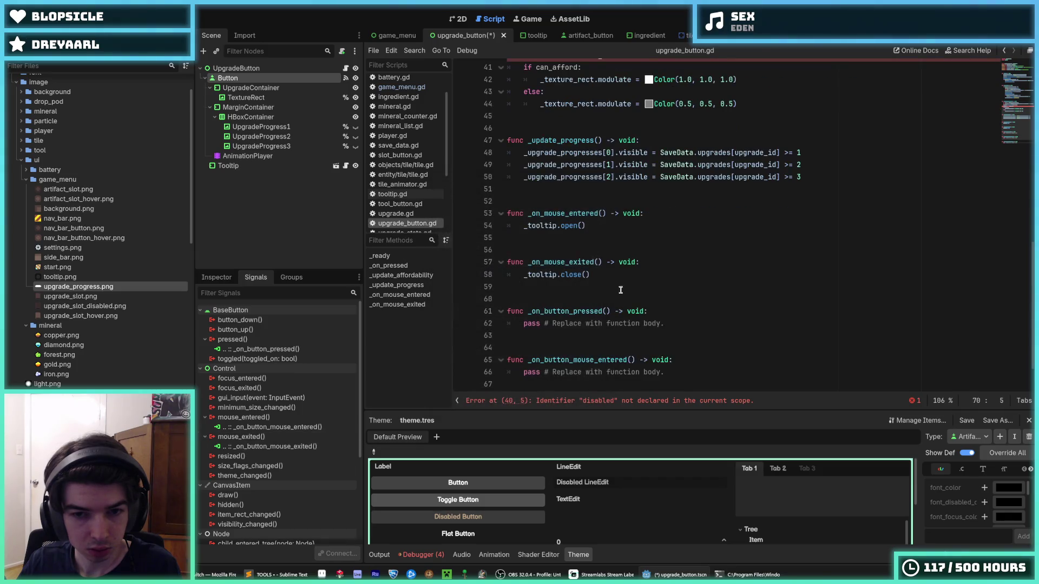
left_click(611, 178)
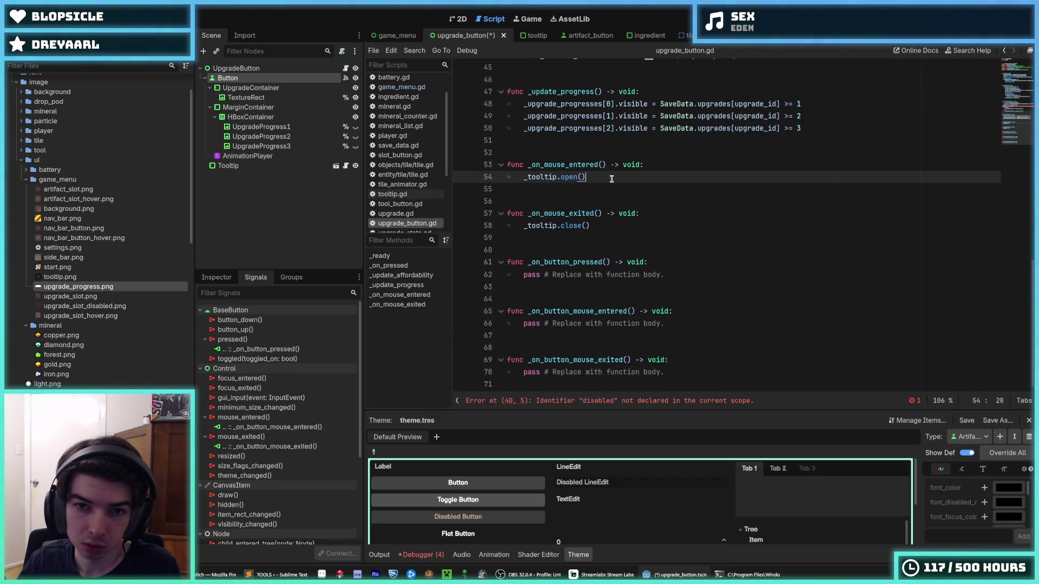
key("alt+Down")
key("alt+Down")
key("alt+Down")
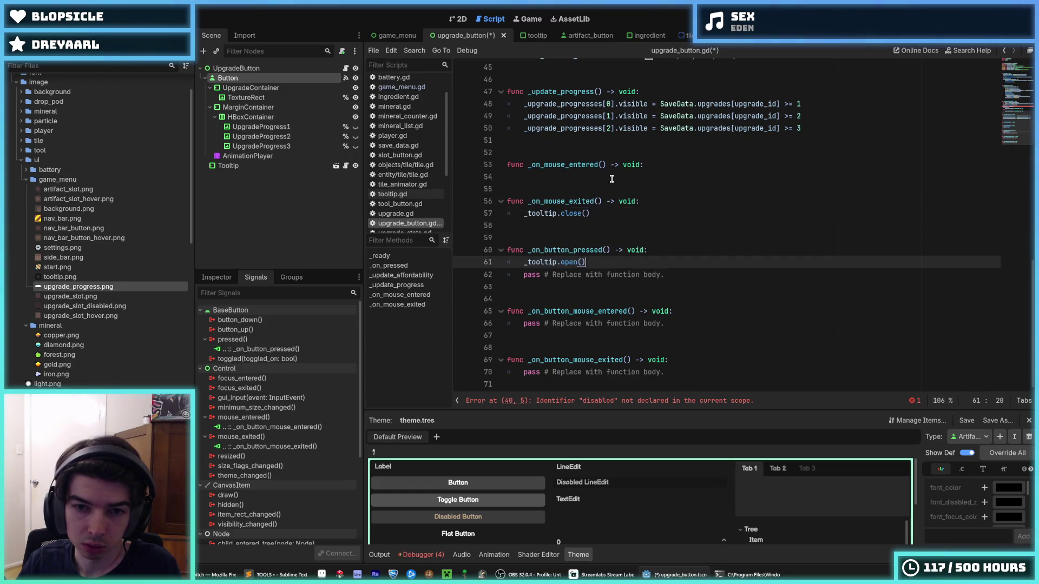
left_click(591, 215)
key("alt+Down")
key("alt+Down")
key("alt+Down")
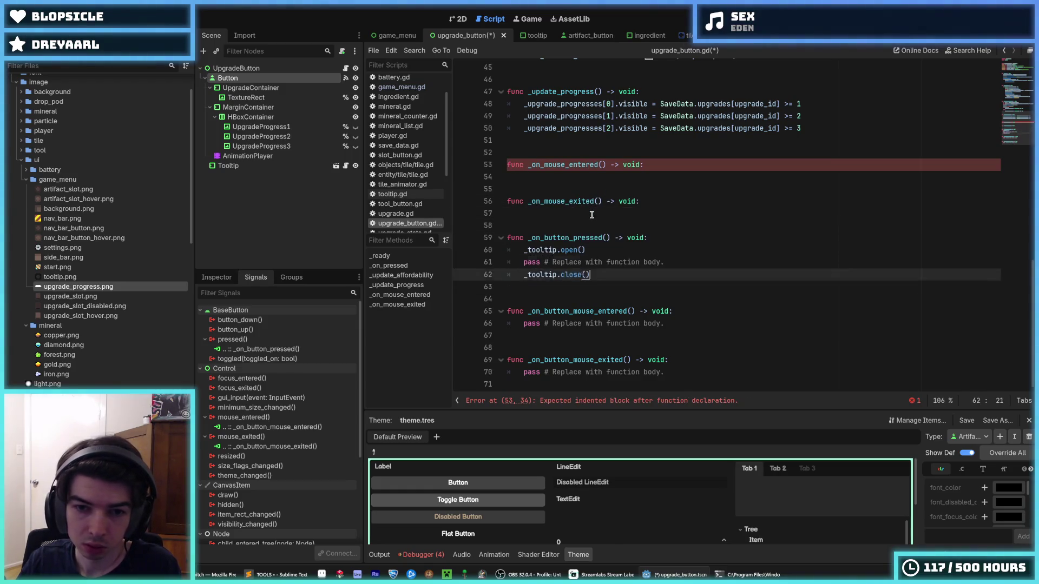
key("alt+Down")
key("alt+Down")
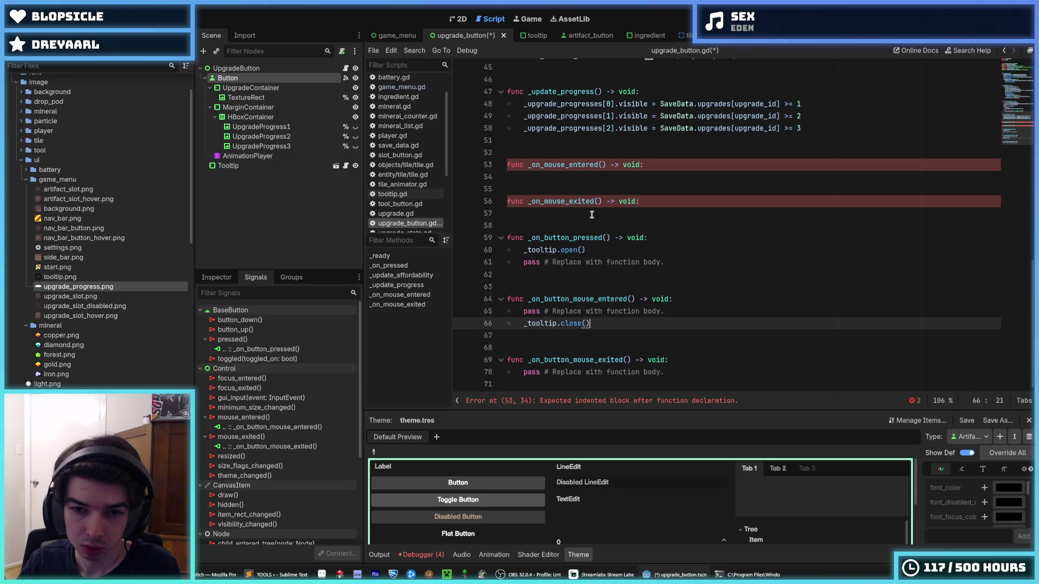
key("alt+Down")
key("alt+Down")
key("Up")
key("Up")
key("Up")
key("Up")
key("Up")
key("alt+Down")
key("alt+Down")
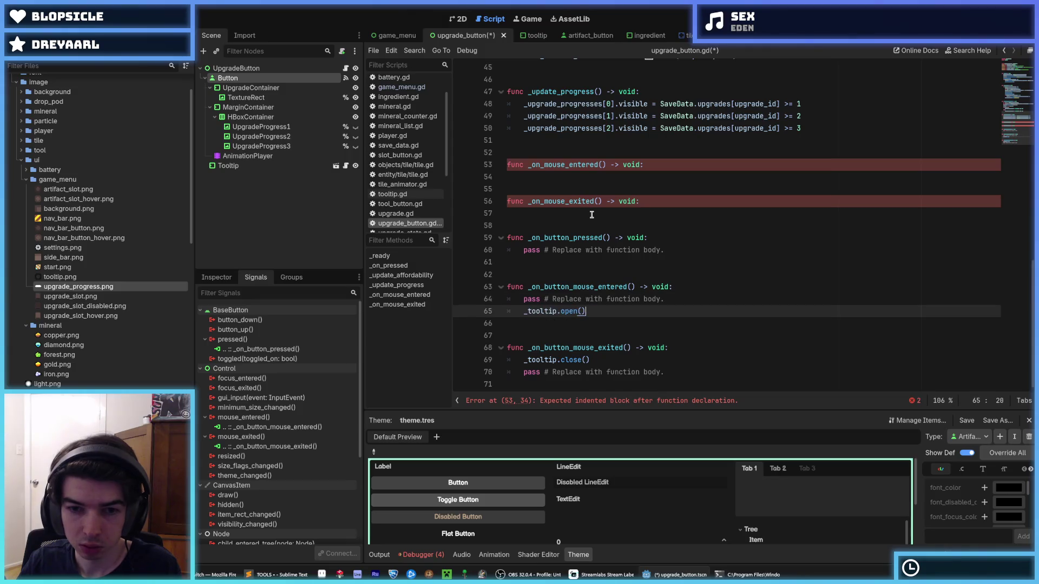
- Delete the pass placeholders and the old empty _on_mouse_entered and _on_mouse_exited functions
left_click_drag(665, 298, 671, 287)
key("BackSpace")
left_click_drag(671, 363, 671, 349)
key("BackSpace")
scroll(670, 349, "up", 3)
left_click(601, 306)
left_click_drag(601, 307, 476, 238)
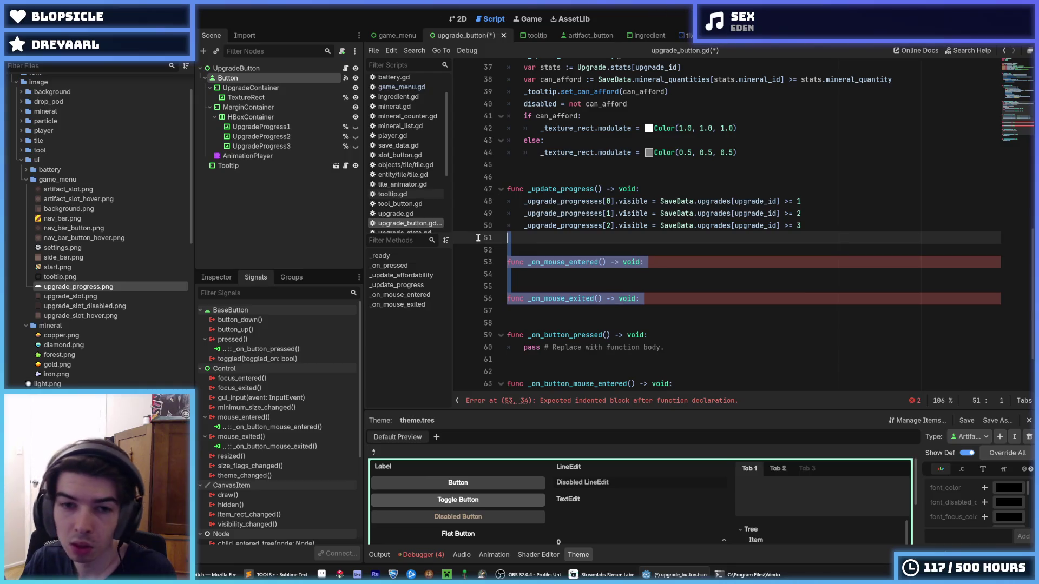
key("BackSpace")
key("BackSpace")
left_click(672, 262)
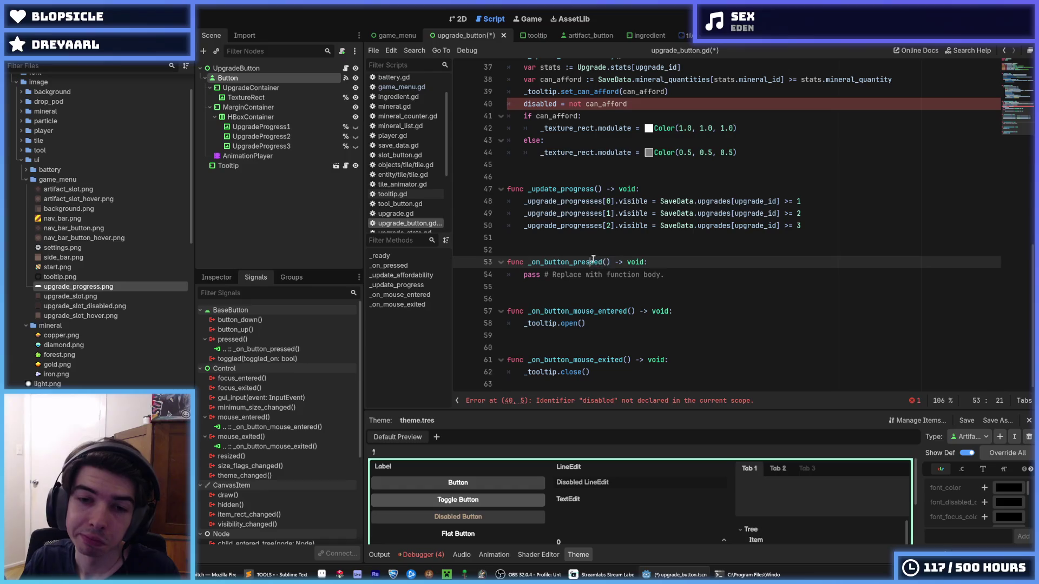
- Move the upgrade-purchase logic from _on_pressed into _on_button_pressed
left_click_drag(609, 263, 533, 262)
left_click(533, 262)
scroll(533, 263, "up", 1)
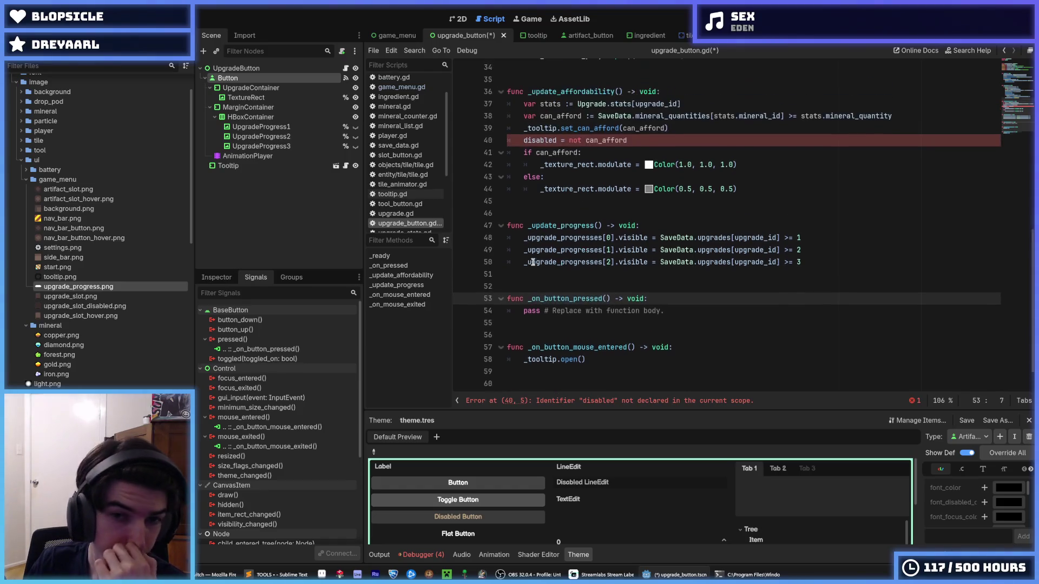
scroll(623, 276, "up", 10)
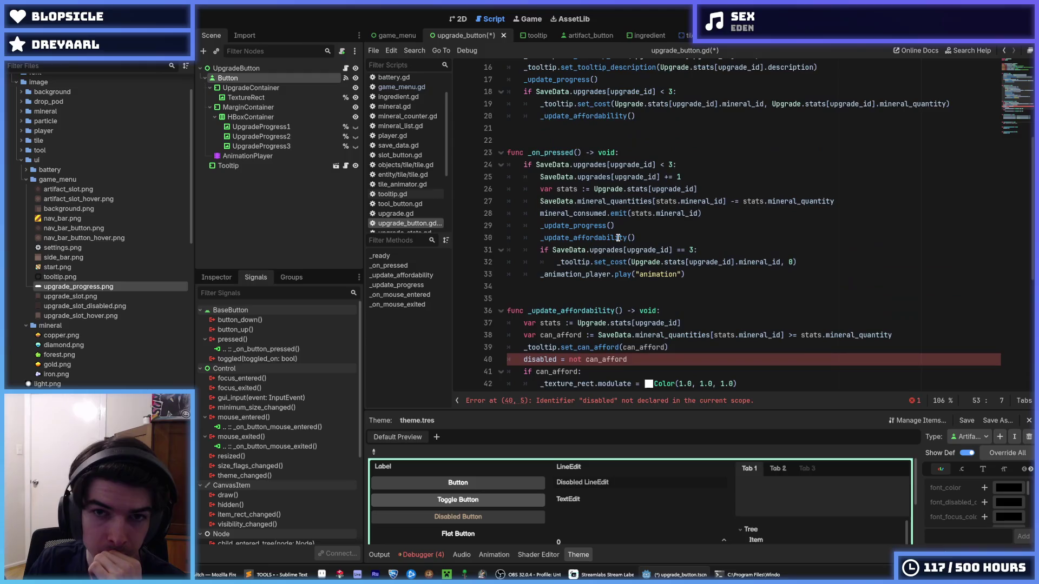
scroll(619, 238, "down", 3)
mouse_move(686, 311)
left_mouse_down()
mouse_move(550, 299)
mouse_move(614, 201)
left_mouse_up()
scroll(614, 204, "down", 5)
scroll(614, 204, "down", 2)
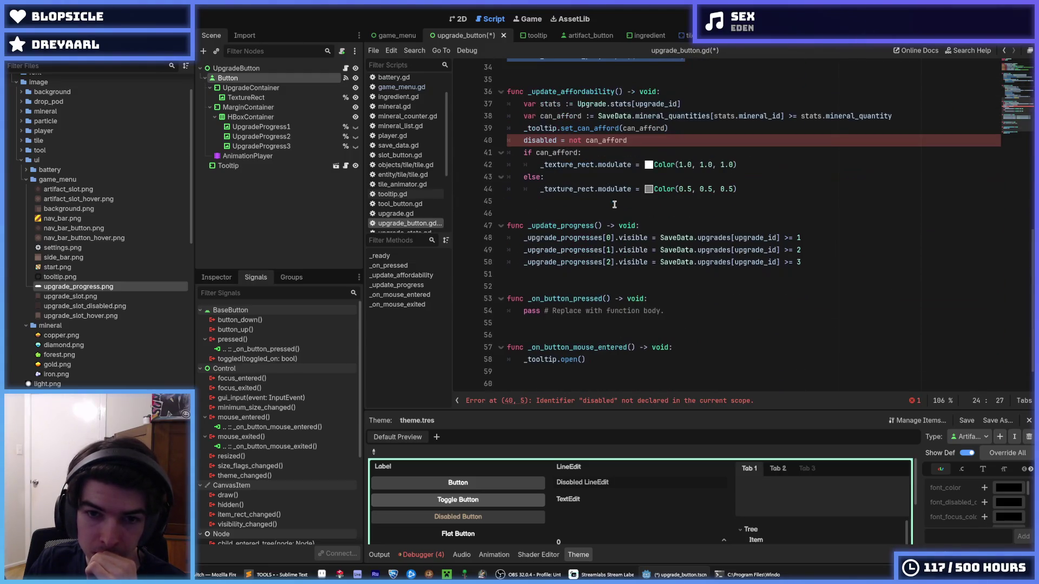
scroll(614, 203, "down", 1)
key("alt+Down")
key("alt+Down")
key("alt+Down")
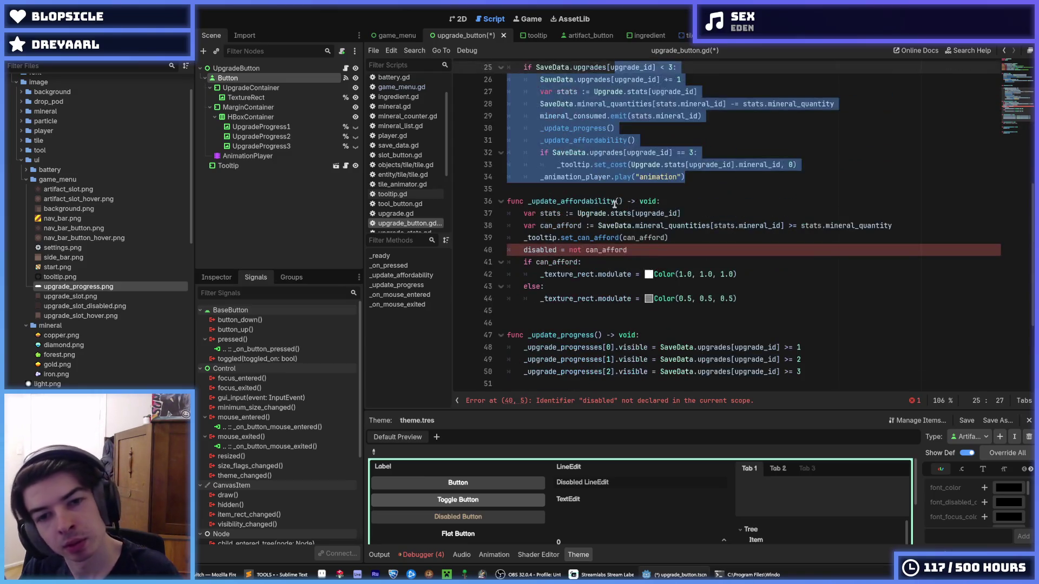
key("alt+Up")
key("alt+Up")
key("alt+Up")
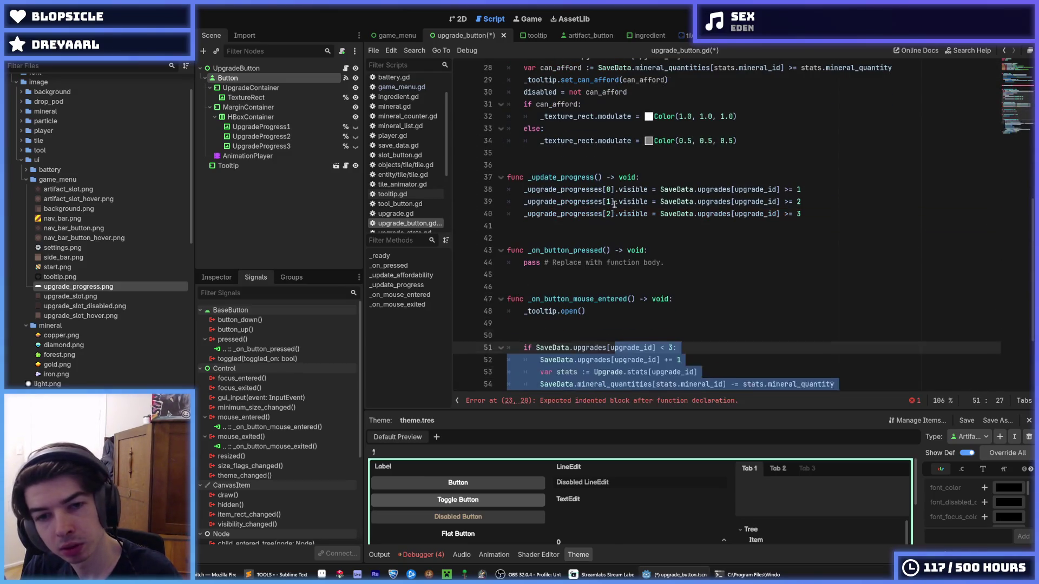
- Delete the leftover pass line in _on_button_pressed and save upgrade_button.gd
scroll(656, 219, "down", 2)
left_click(723, 298)
key("shift+Down")
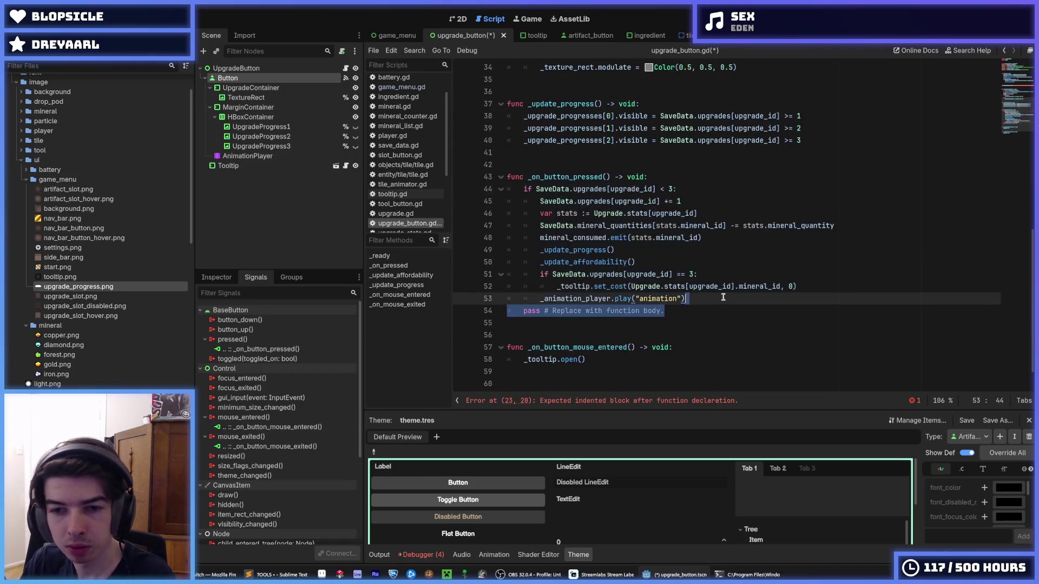
key("Delete")
scroll(720, 295, "down", 1)
key("Down")
key("Down")
key("Down")
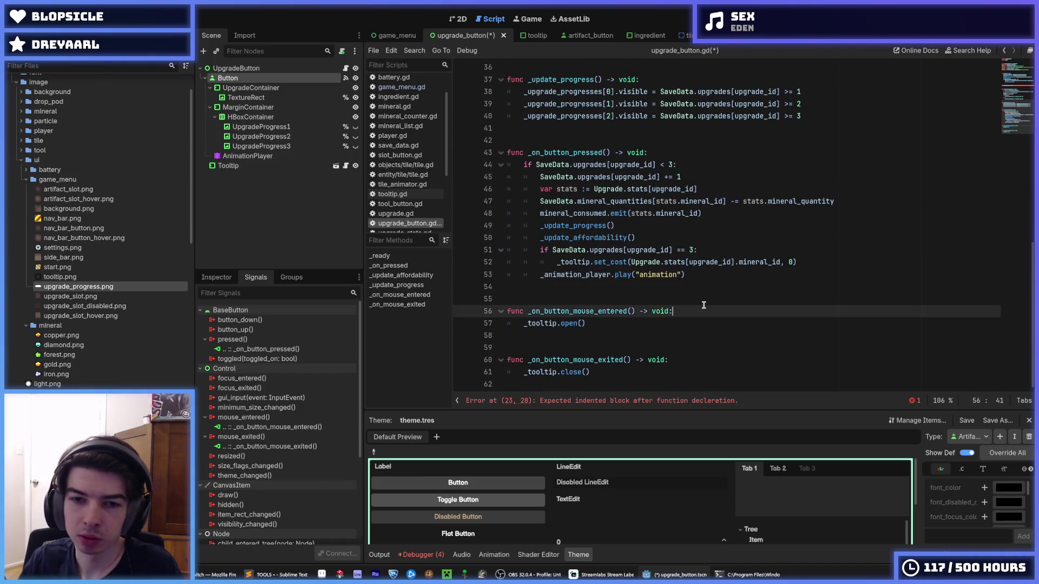
scroll(693, 286, "up", 4)
key("ctrl+s")
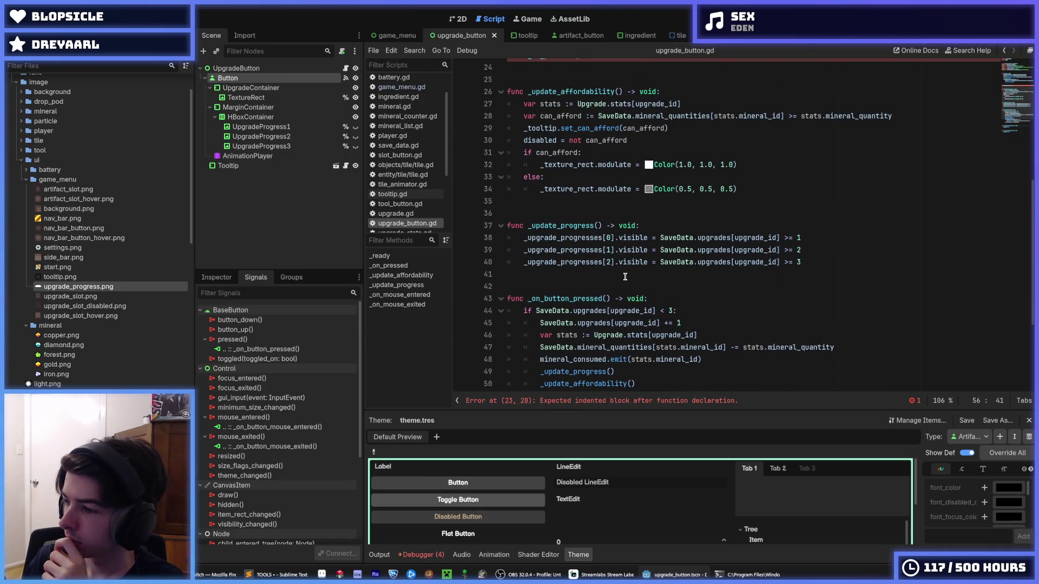
- Delete the now-empty _on_pressed function
scroll(496, 251, "up", 4)
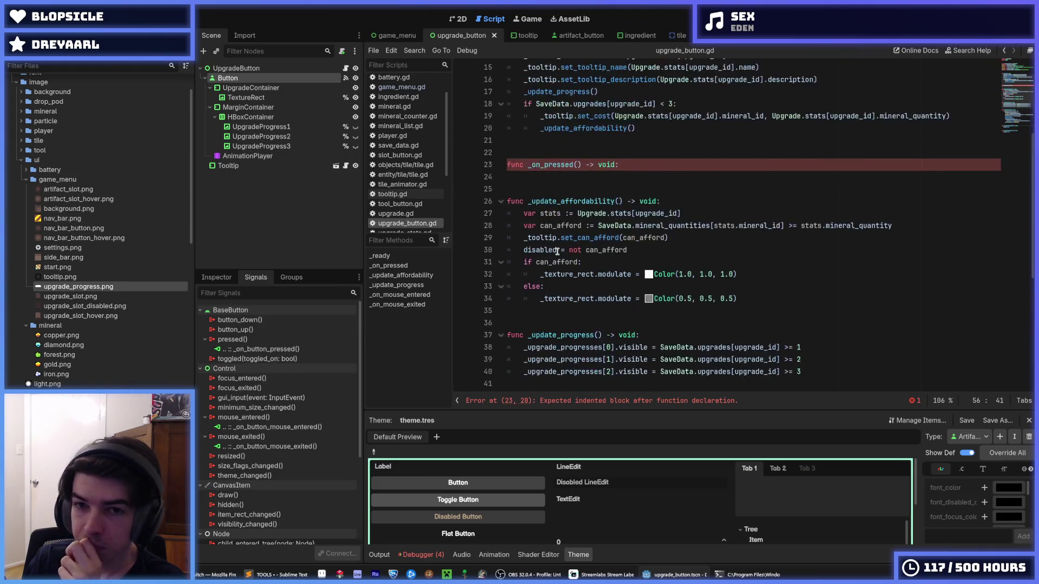
left_click(495, 179)
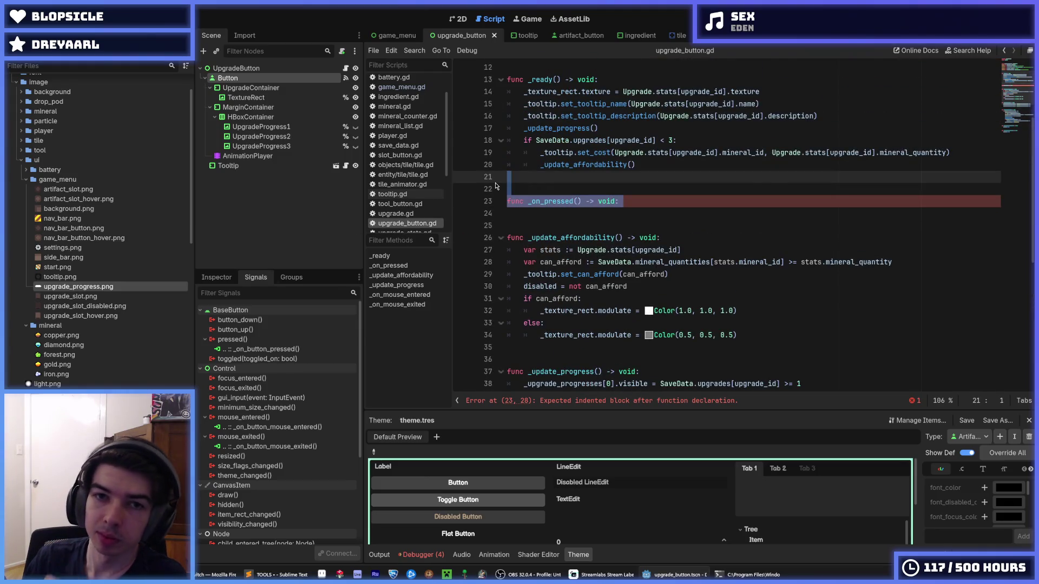
key("BackSpace")
scroll(571, 200, "down", 7)
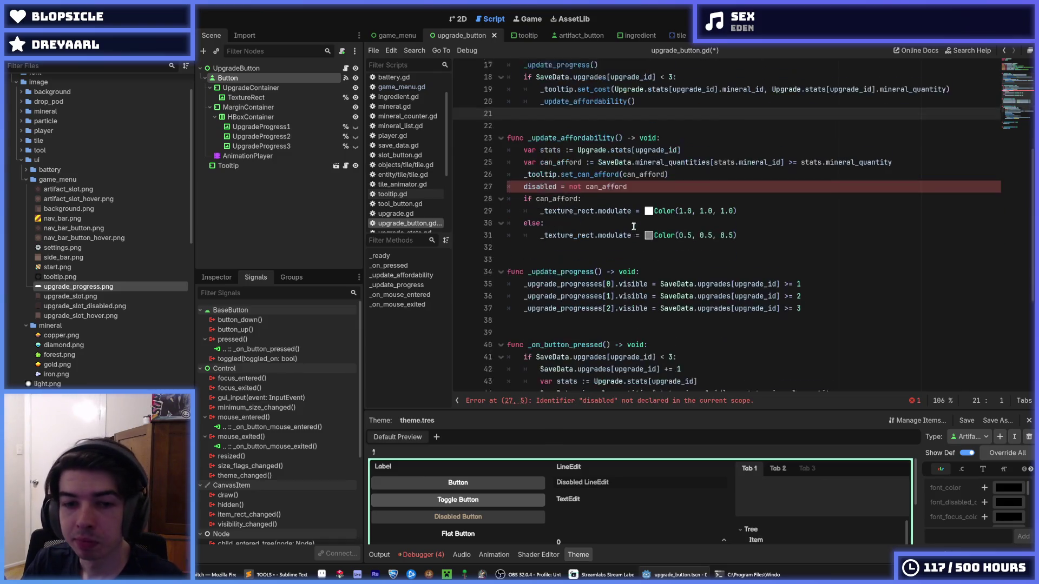
left_click(696, 275)
scroll(699, 276, "up", 5)
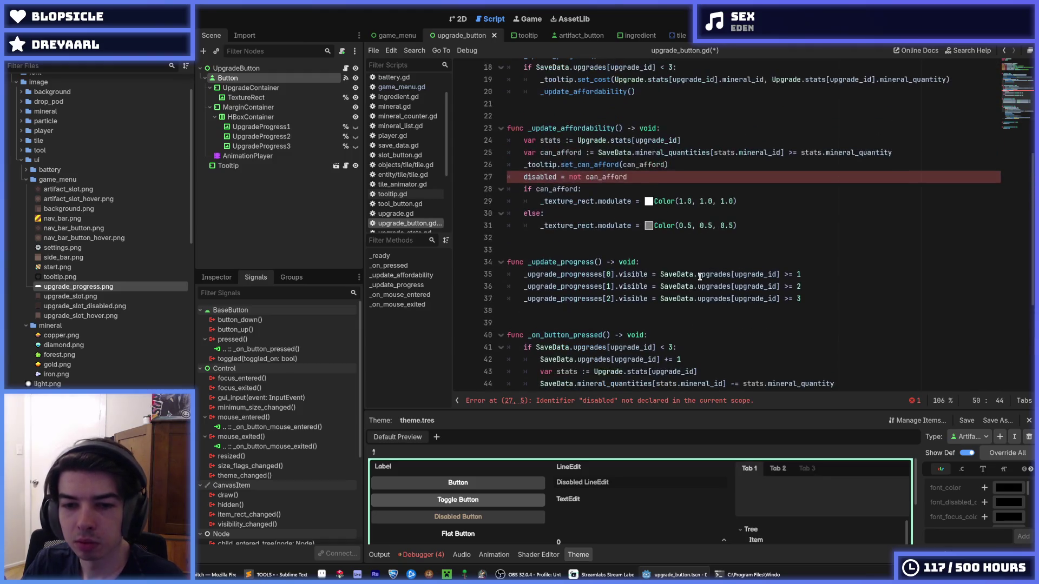
left_click(523, 177)
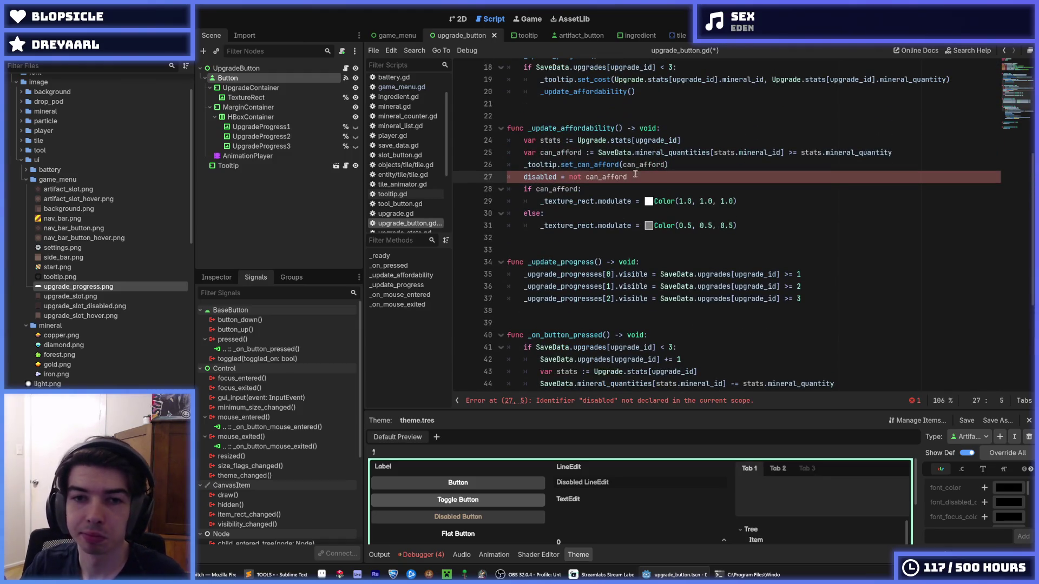
scroll(634, 173, "up", 6)
left_click(717, 140)
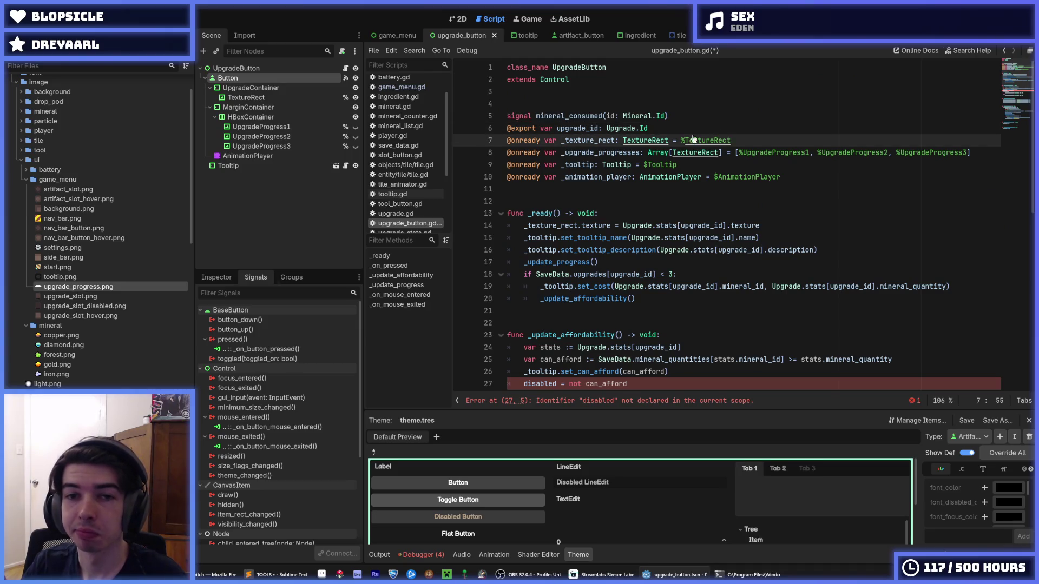
key("ctrl+shift+d")
double_click(589, 140)
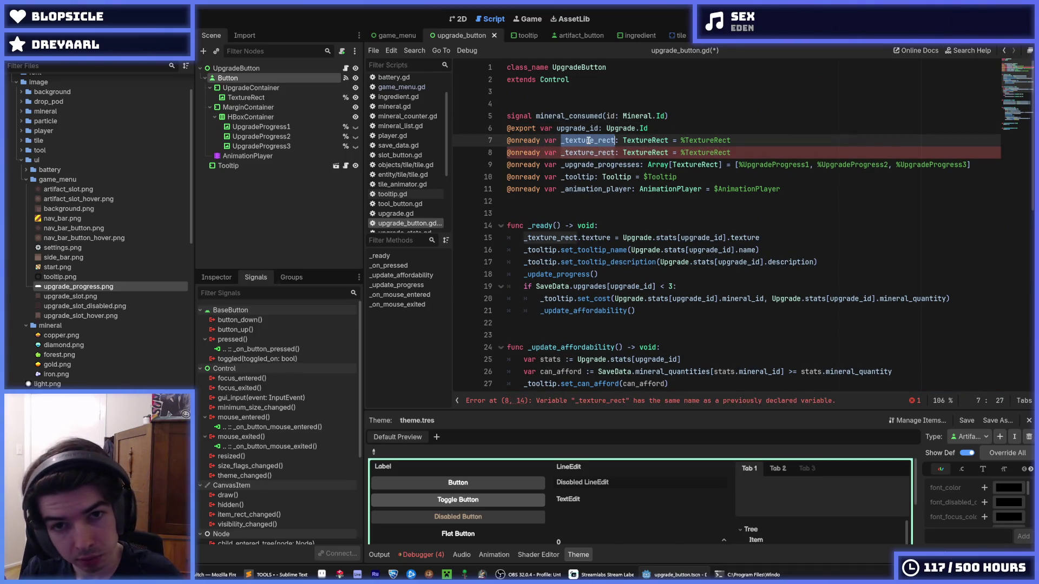
type("_button")
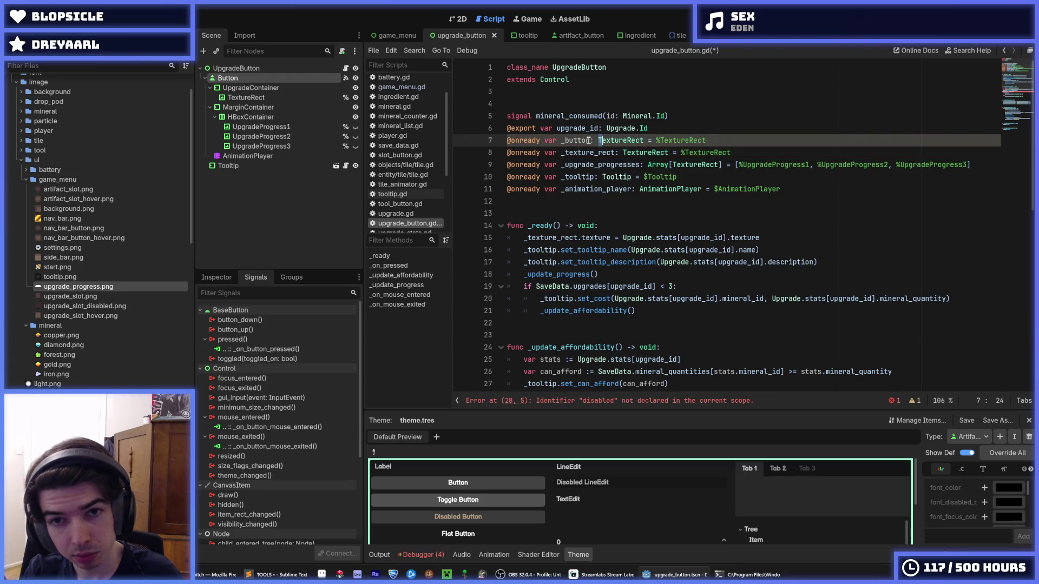
key("ctrl+shift+Right")
type("Button")
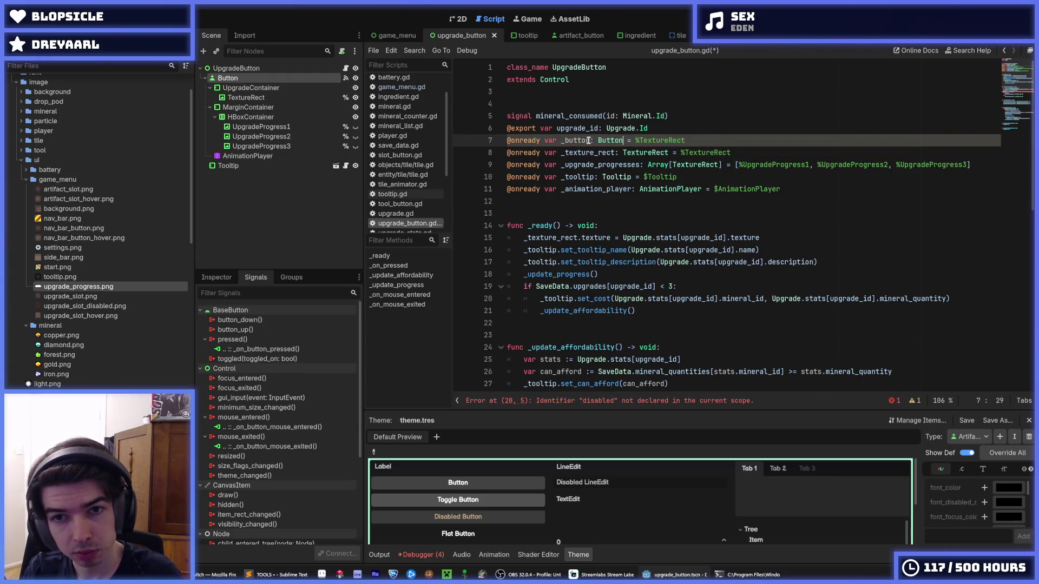
key("BackSpace")
type("$Butto")
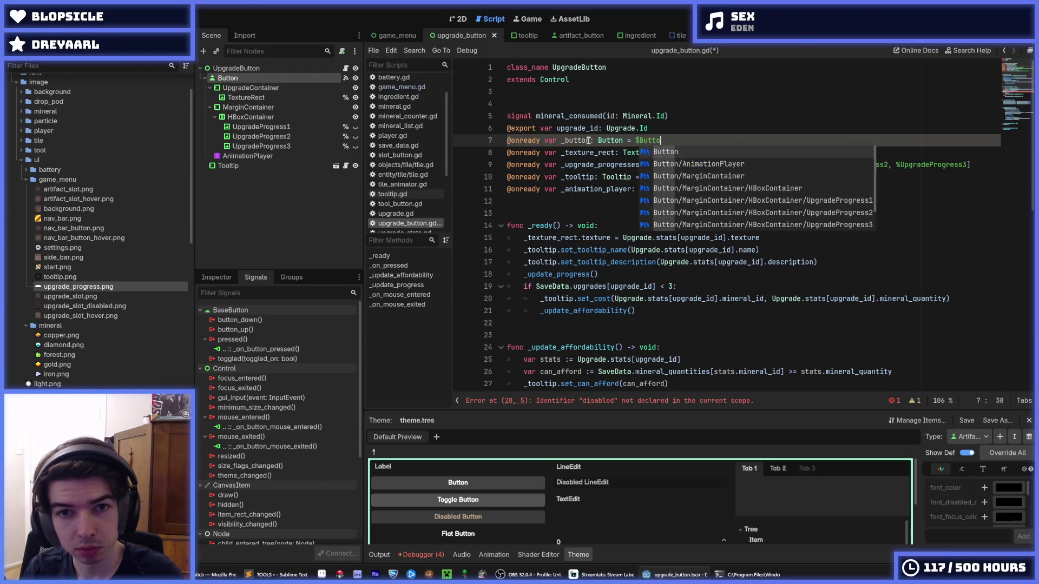
key("Return")
- Change line 28 to '_button.disabled = not can_afford'
double_click(577, 141)
key("ctrl+c")
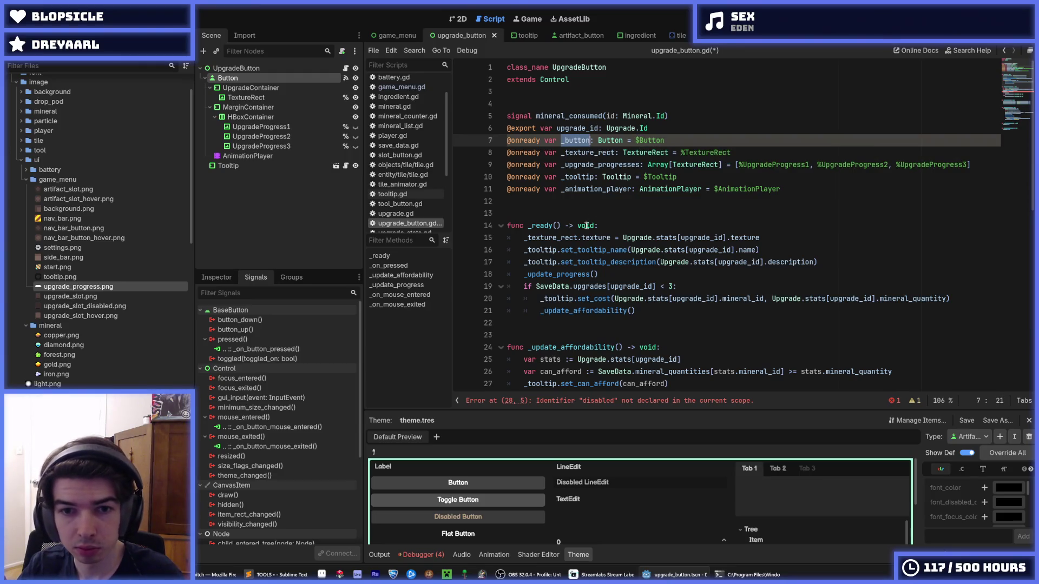
left_click(520, 272)
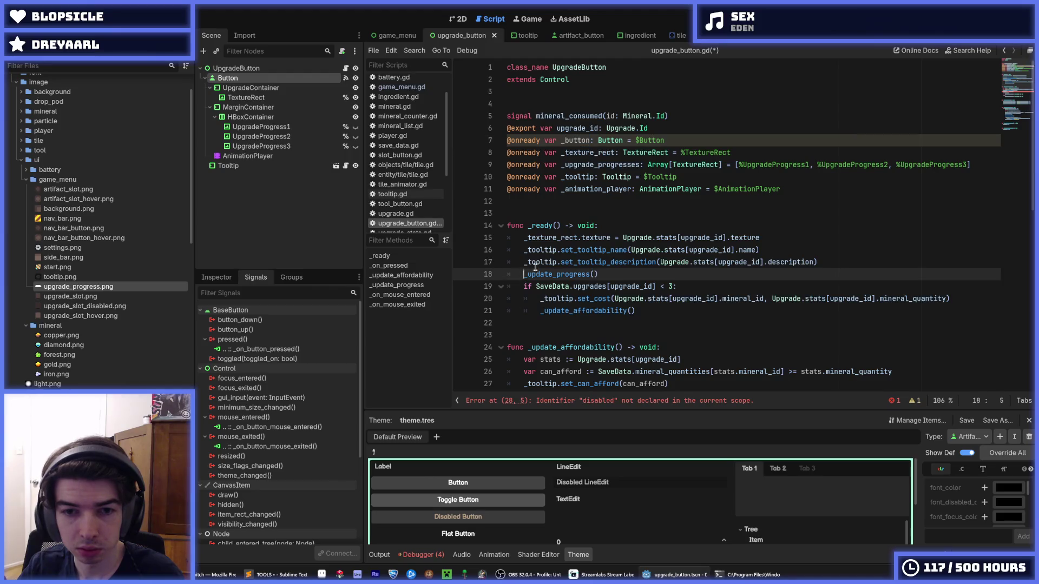
scroll(540, 245, "down", 4)
left_click(523, 249)
key("ctrl+v")
type(".")
left_click(568, 249)
- Look over the texture tint, set_cost and animation play lines further down the script
scroll(544, 261, "down", 1)
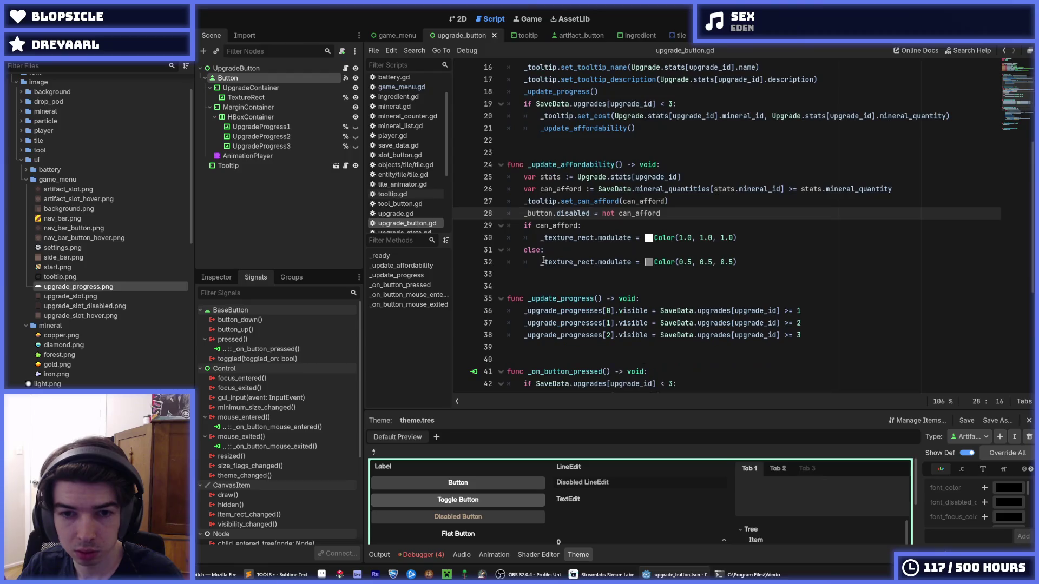
left_click(538, 238)
scroll(540, 240, "down", 3)
scroll(540, 240, "down", 3)
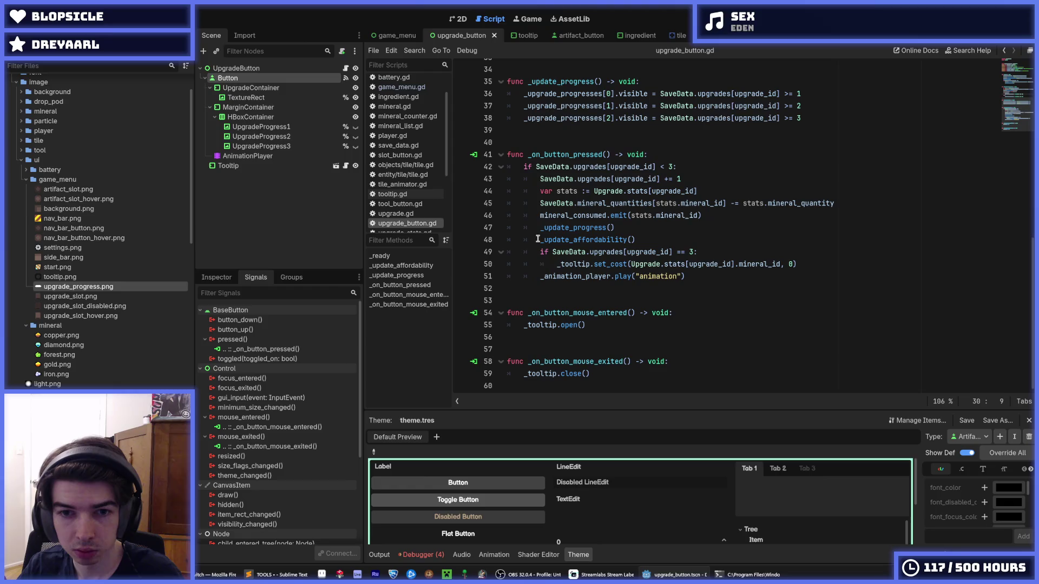
left_click(537, 275)
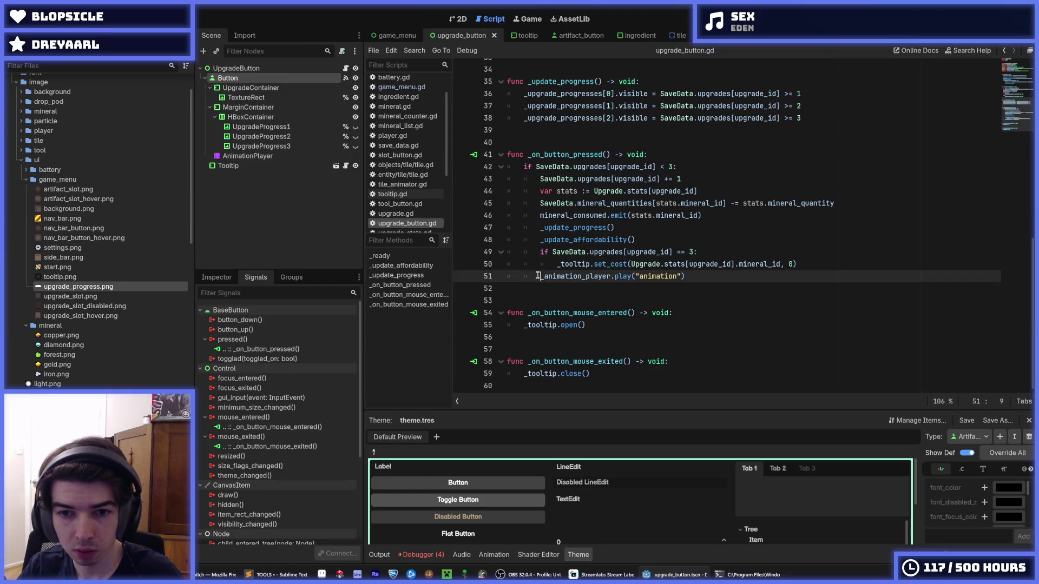
left_click(713, 264)
scroll(576, 176, "up", 11)
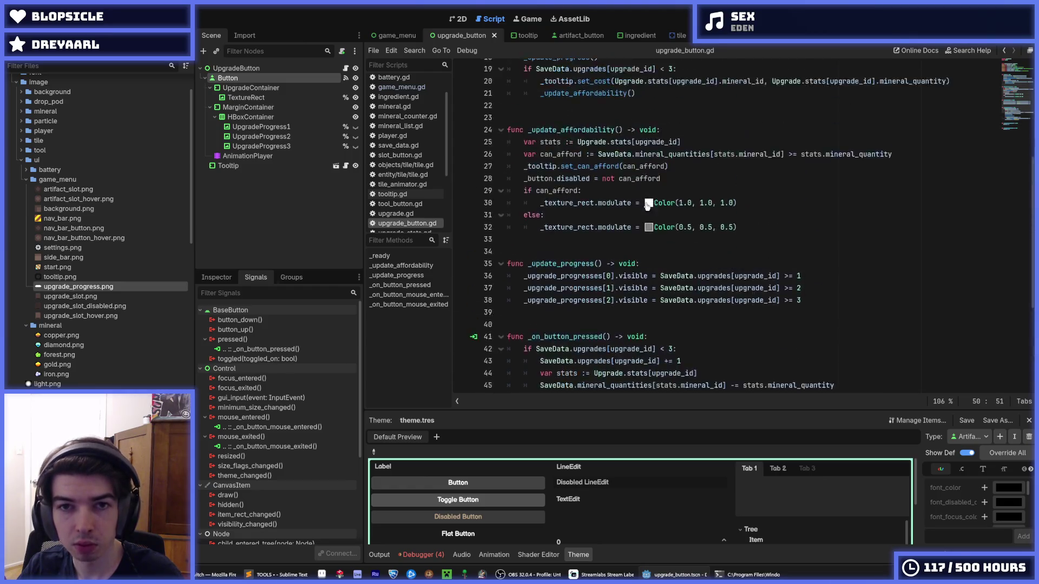
- Run the game from the game_menu scene and return to the editor after it crashes
left_click(457, 22)
left_click(397, 35)
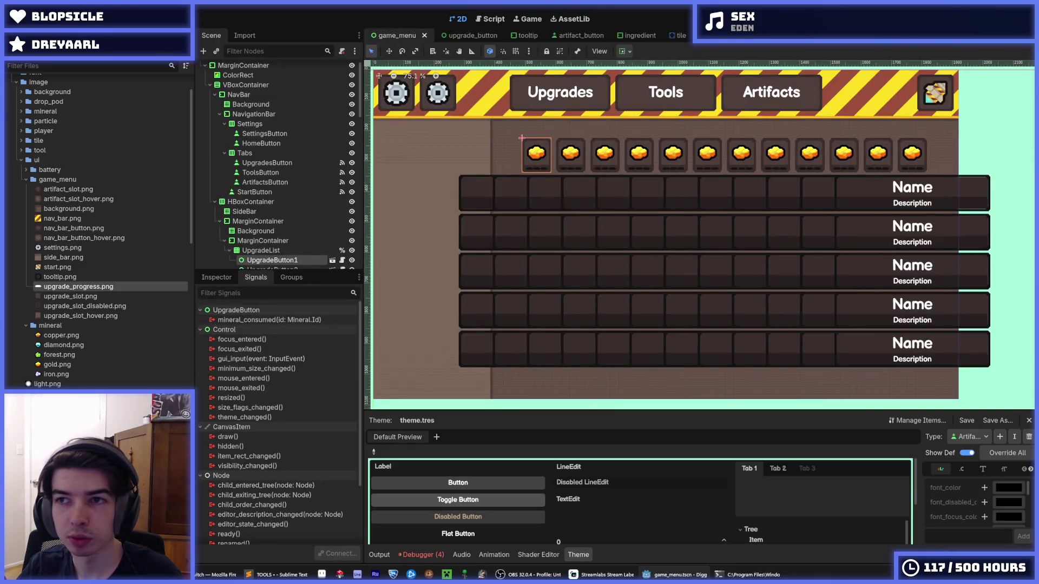
key("F5")
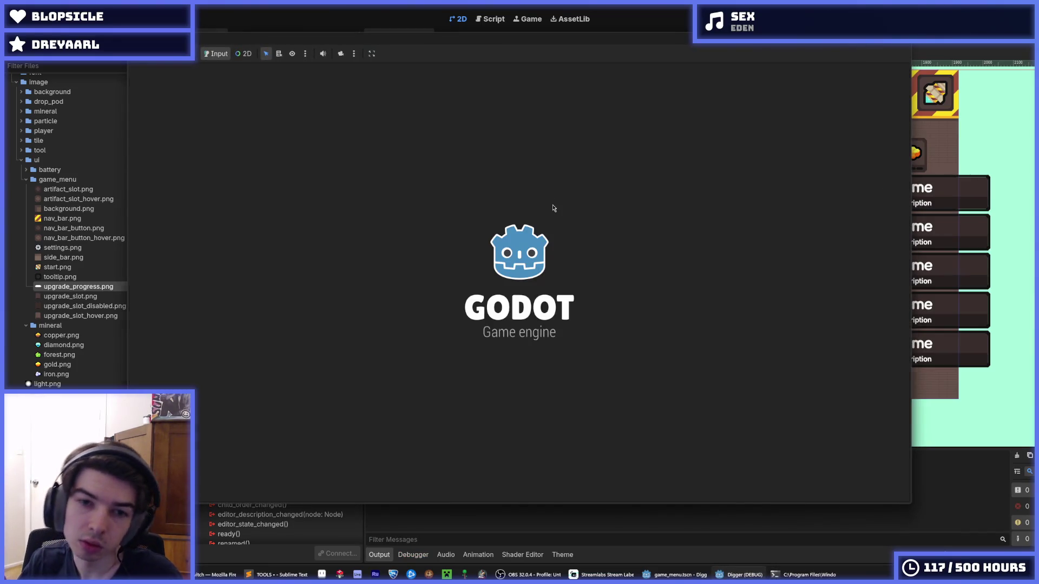
key("F8")
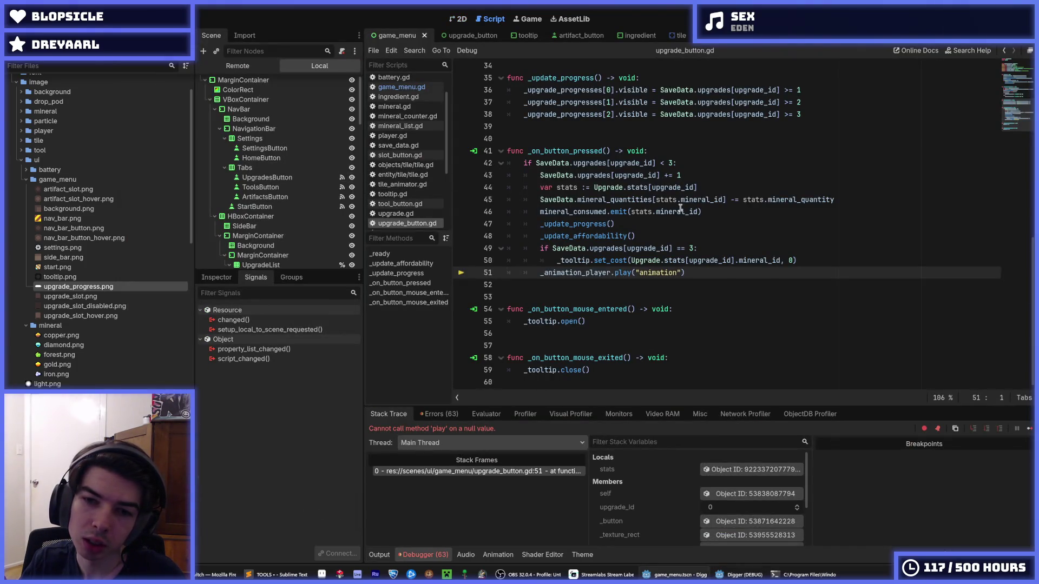
- Stop the debug session and open the 'Node not found: AnimationPlayer' error at upgrade_button.gd line 11
left_click(729, 231)
key("F8")
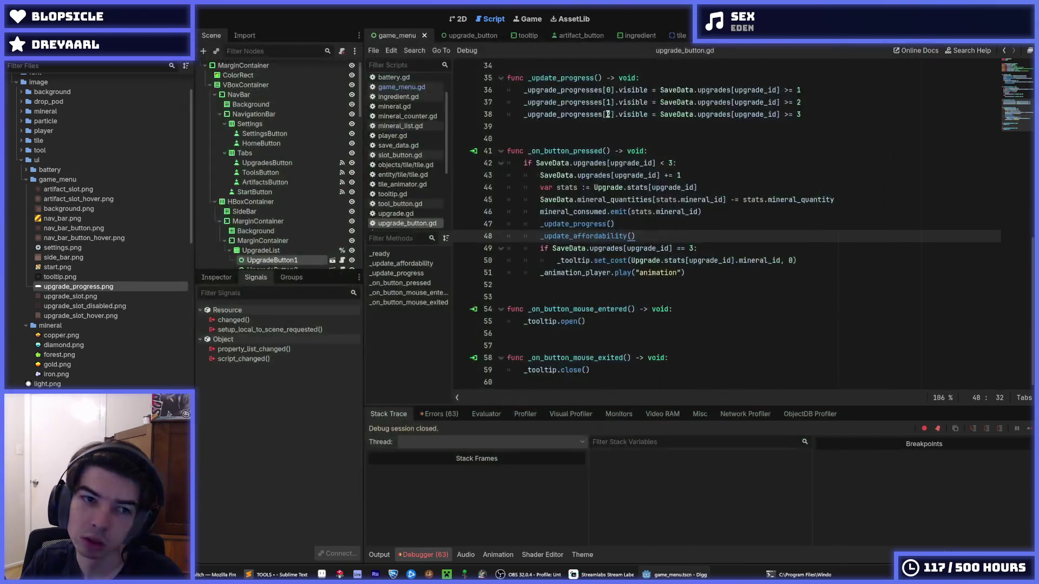
scroll(319, 125, "down", 3)
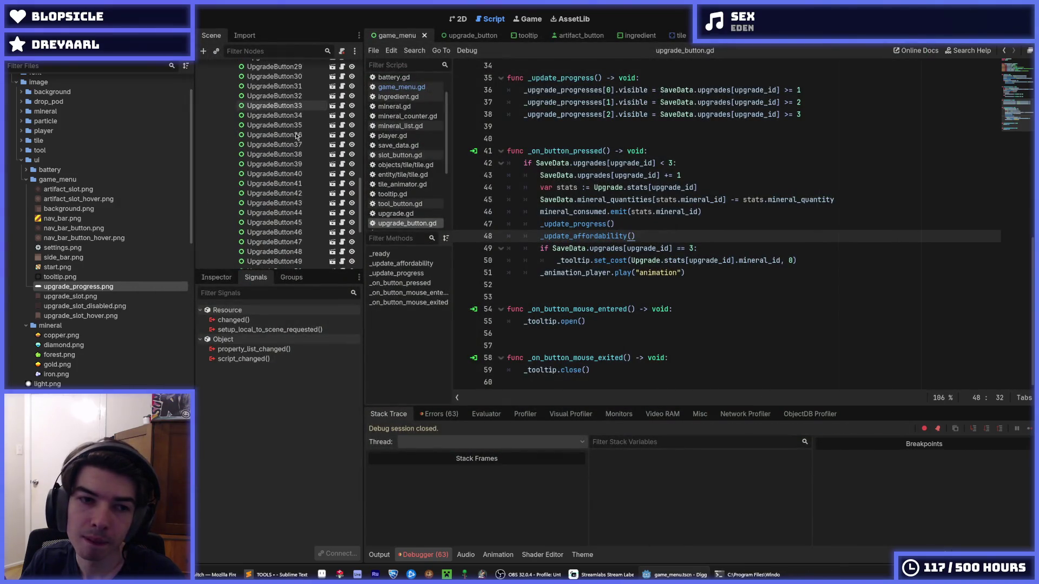
scroll(299, 187, "up", 5)
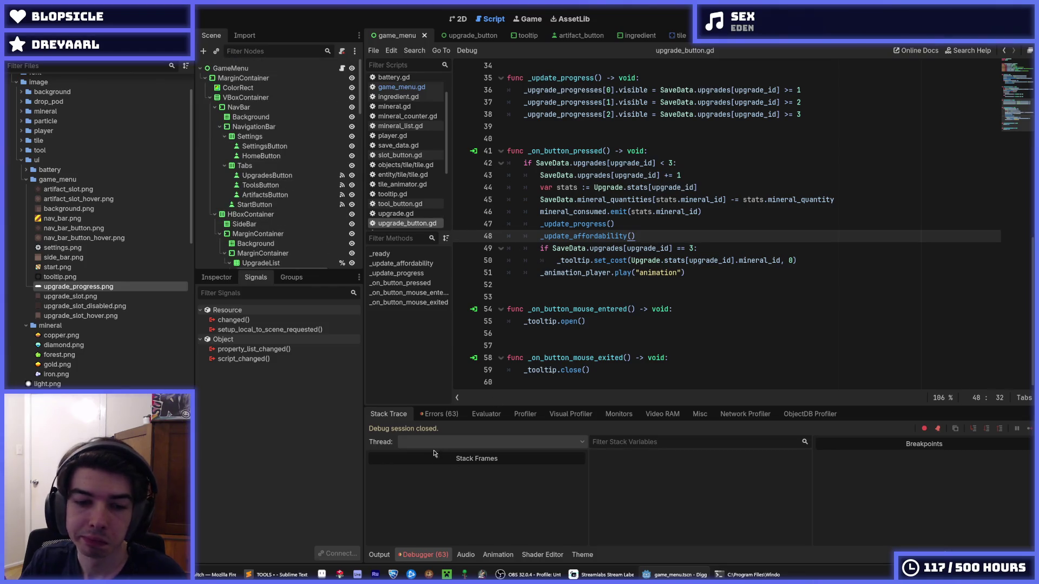
left_click(440, 414)
left_click(513, 466)
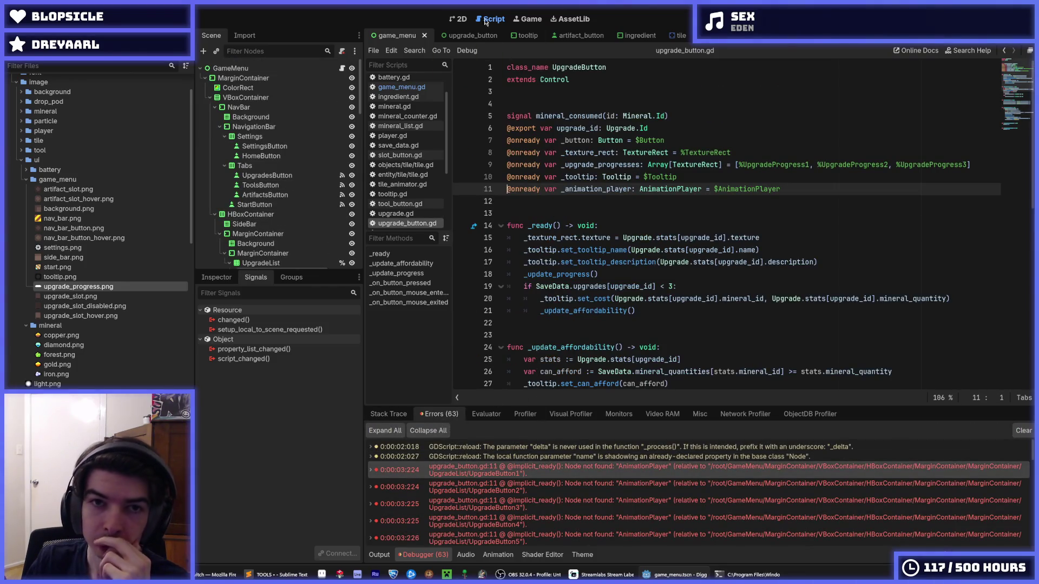
- In the upgrade_button scene, select the AnimationPlayer nested under Button and inspect its context menu
left_click(461, 35)
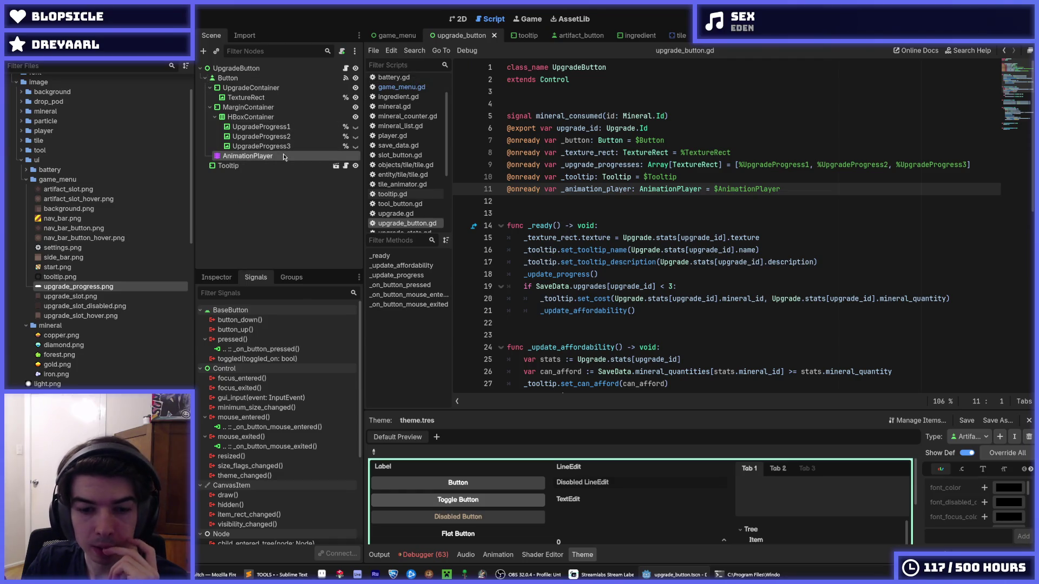
left_click(284, 156)
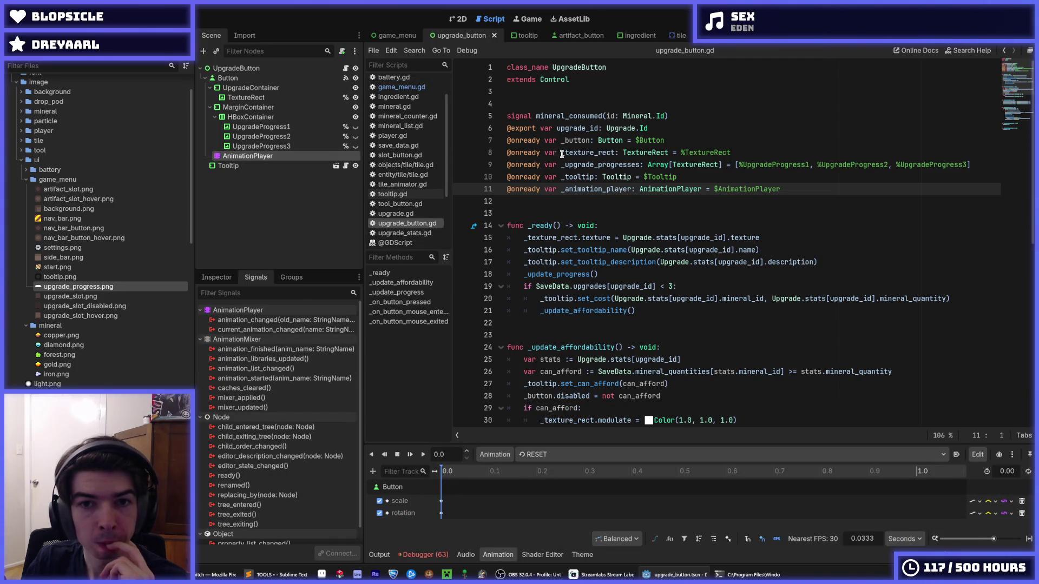
right_click(285, 157)
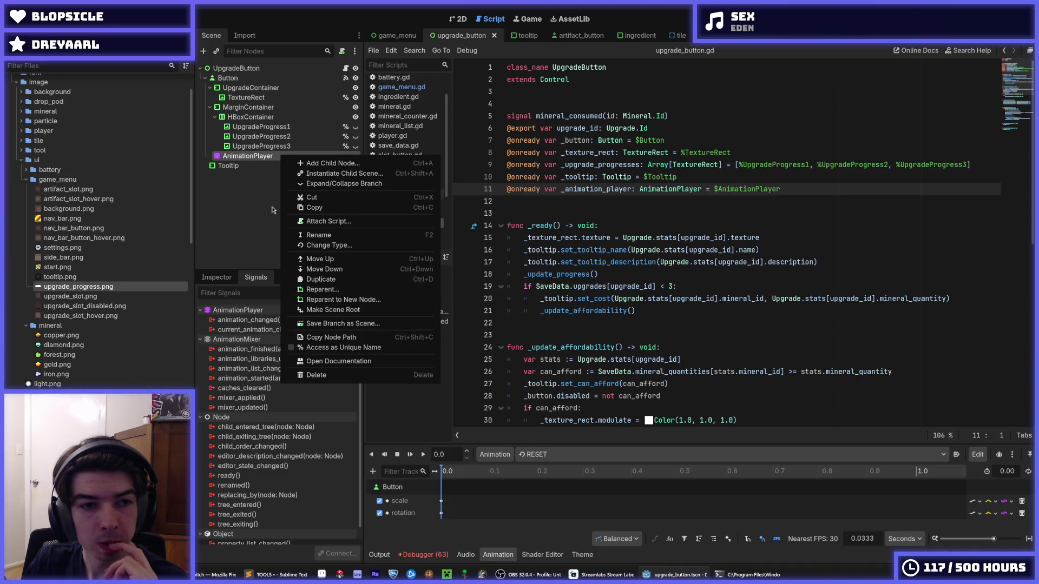
left_click(245, 161)
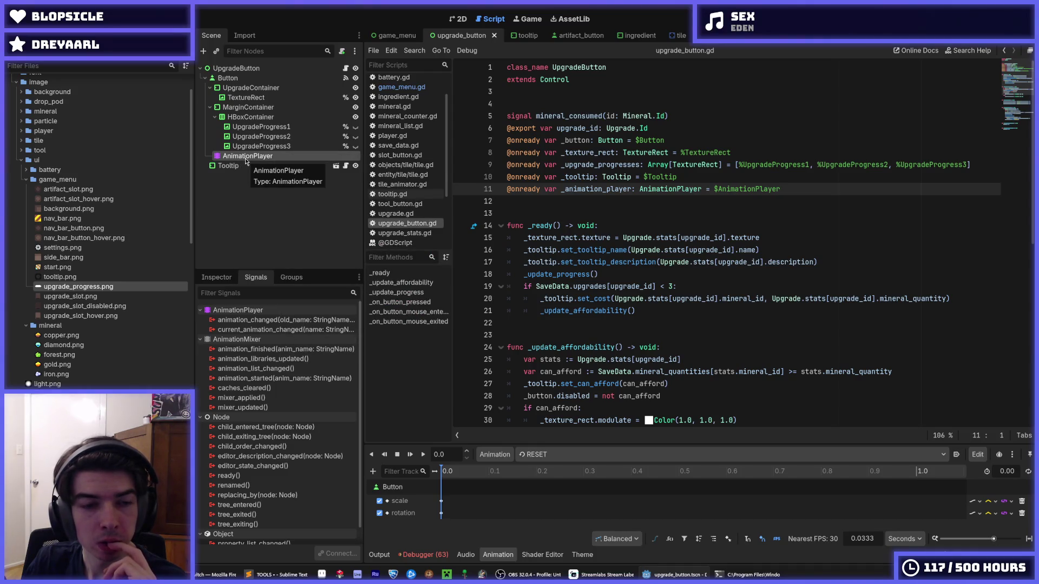
- Make AnimationPlayer accessible by unique name and change line 11 to %AnimationPlayer, saving the script
right_click(247, 162)
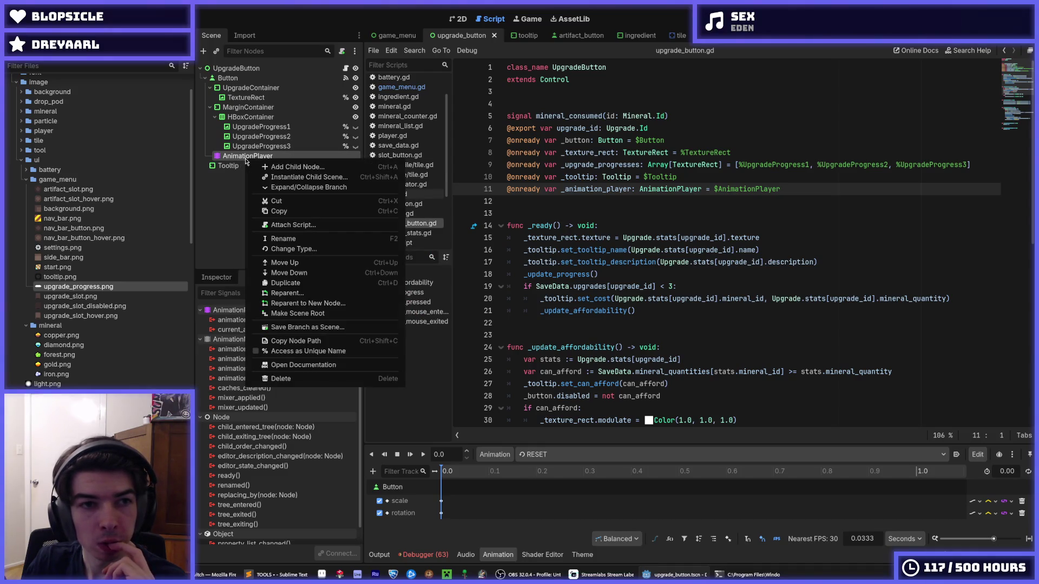
left_click(308, 352)
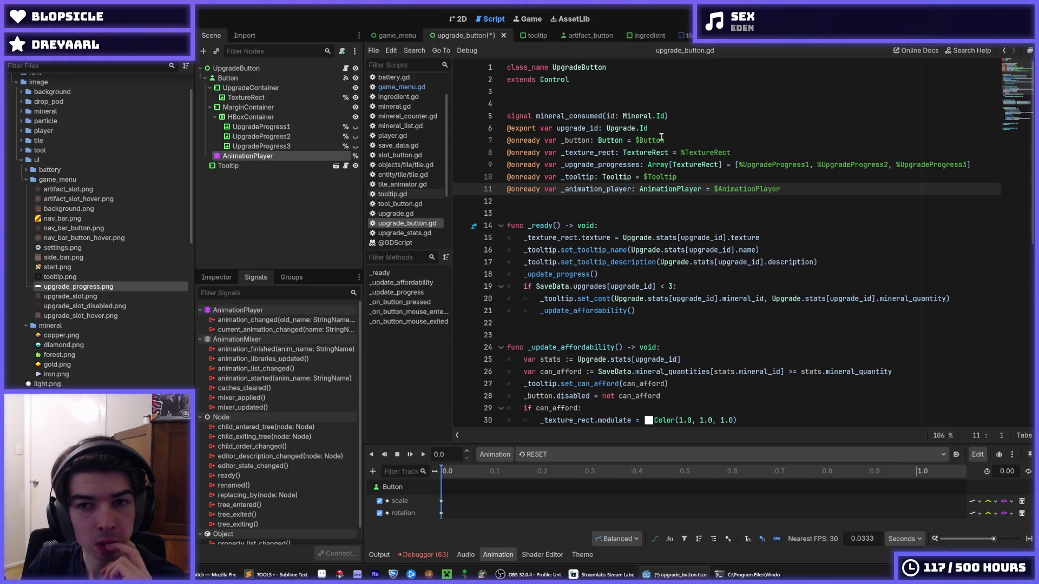
key("BackSpace")
type("%")
key("ctrl+s")
left_click(731, 129)
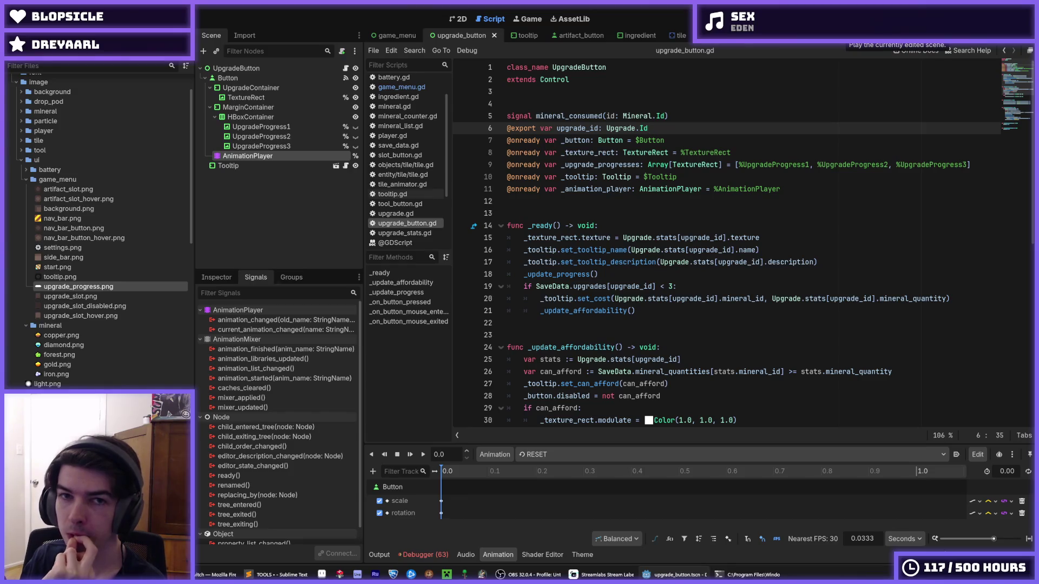
- Run the game, buy the first upgrade twice, then stop the game
key("F5")
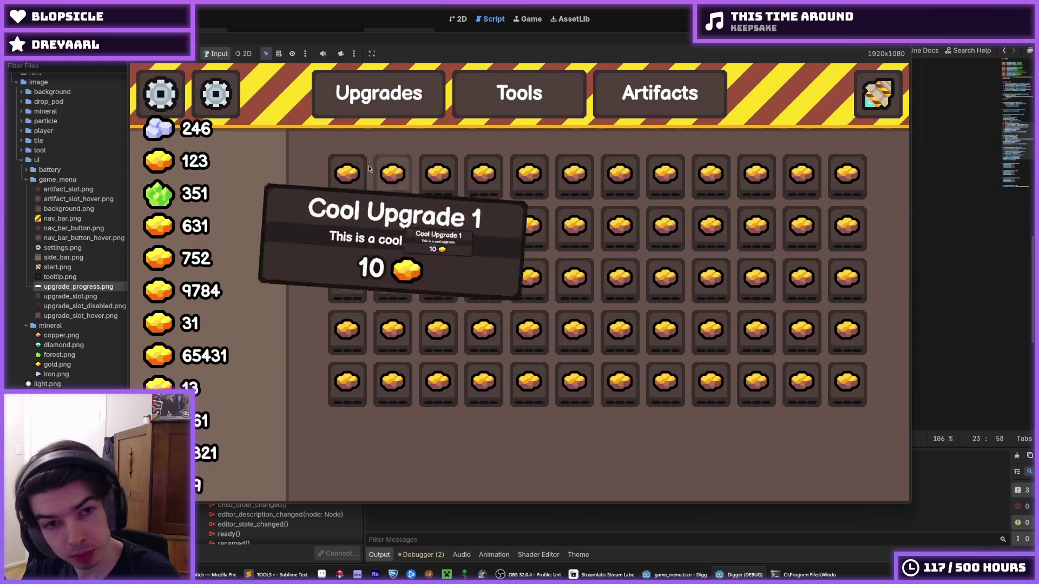
left_click(343, 162)
left_click(342, 162)
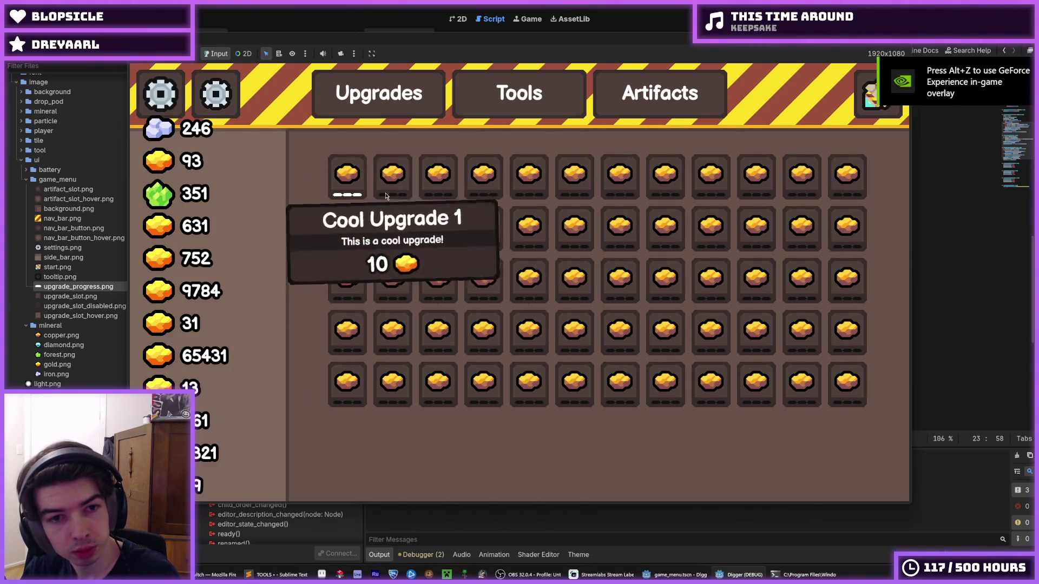
key("F8")
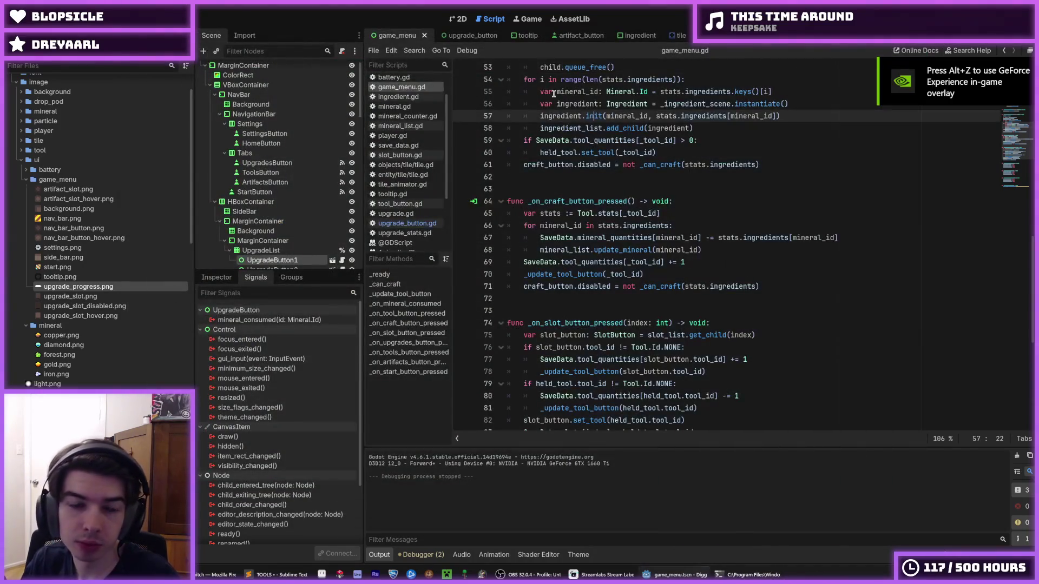
left_click(453, 24)
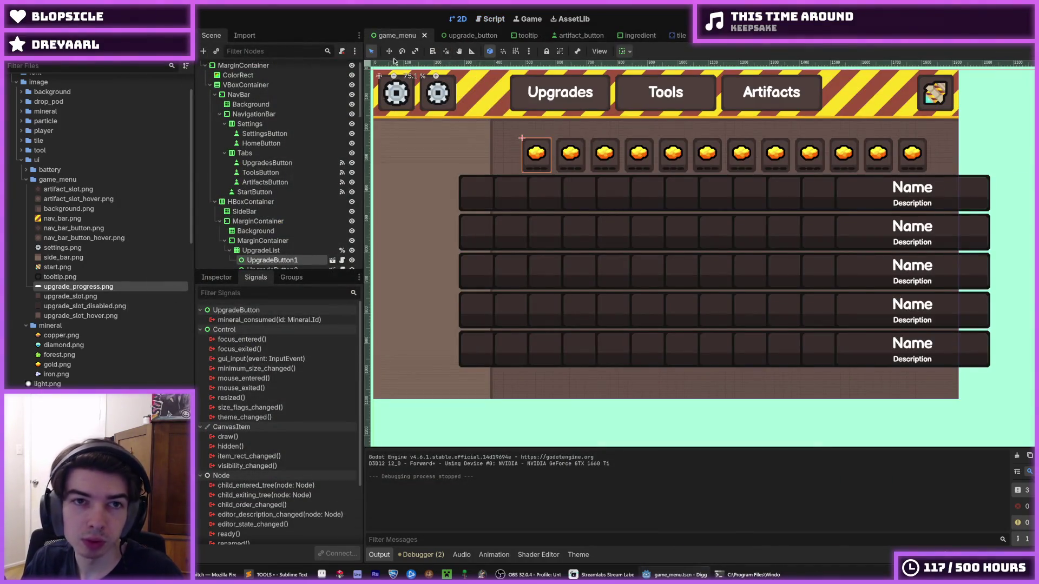
scroll(277, 254, "down", 5)
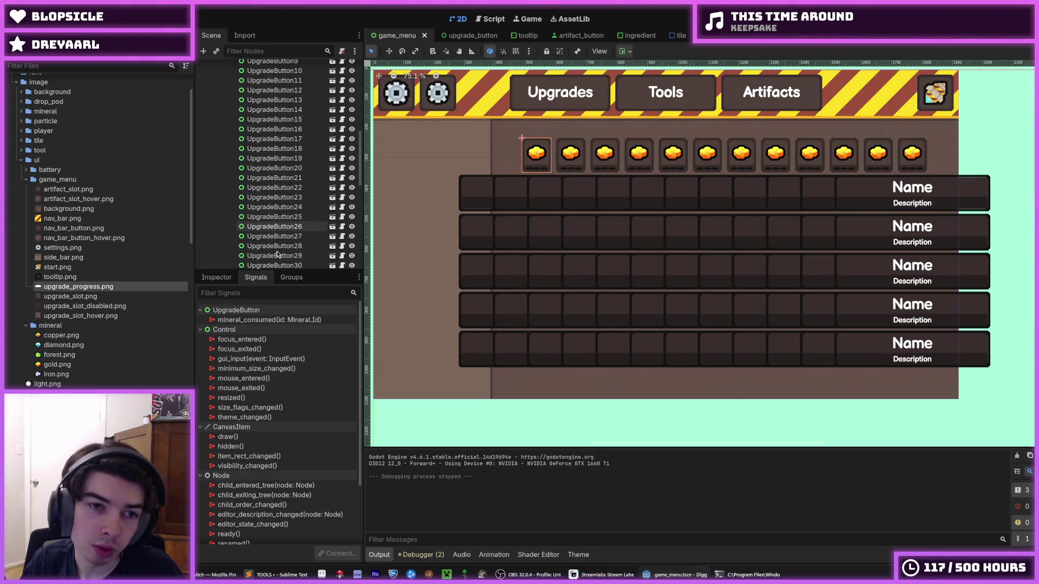
scroll(277, 255, "up", 5)
left_click(274, 244)
left_click(229, 280)
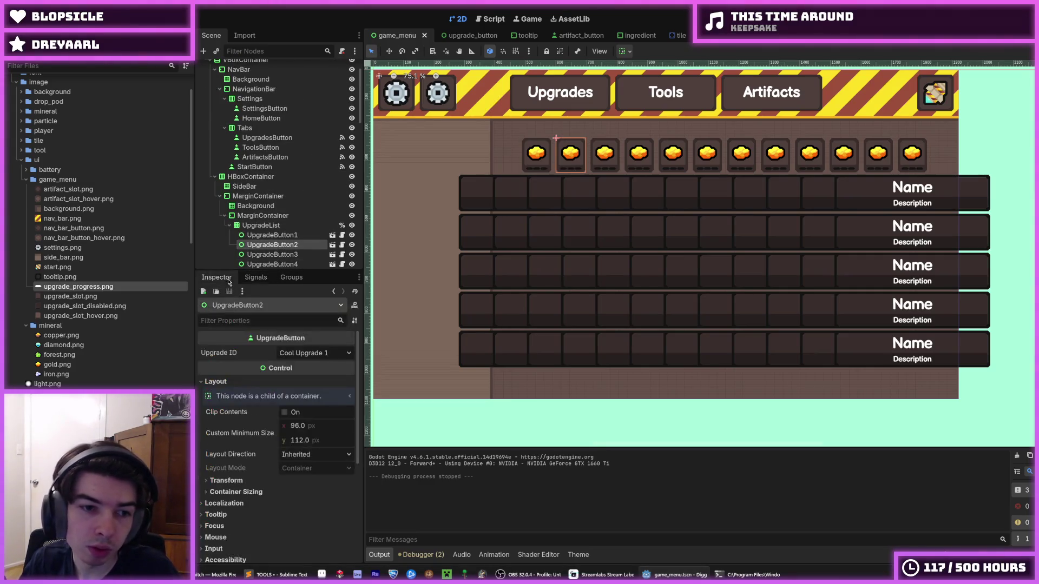
left_click(314, 352)
left_click(311, 375)
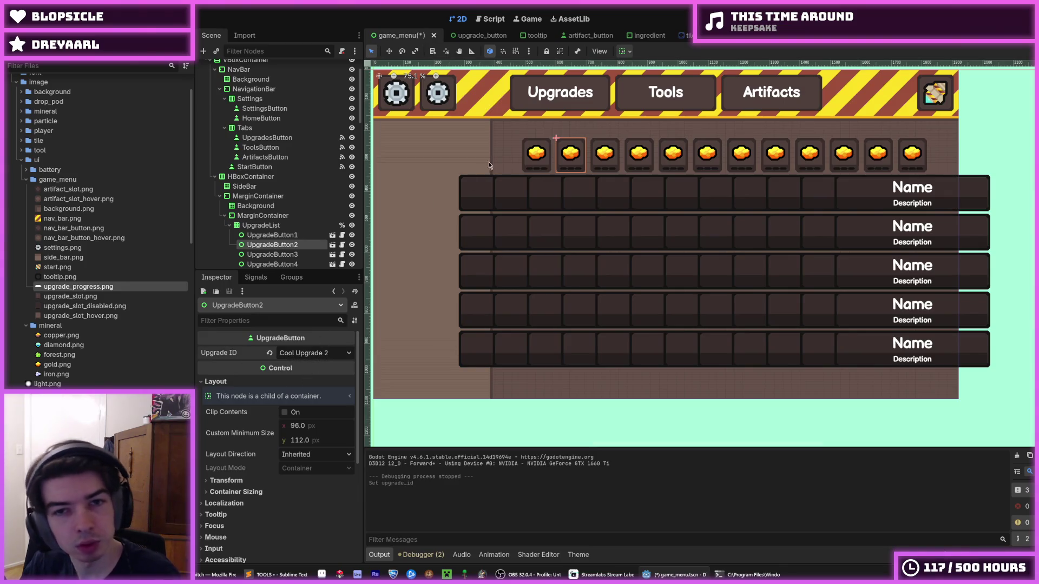
key("ctrl+s")
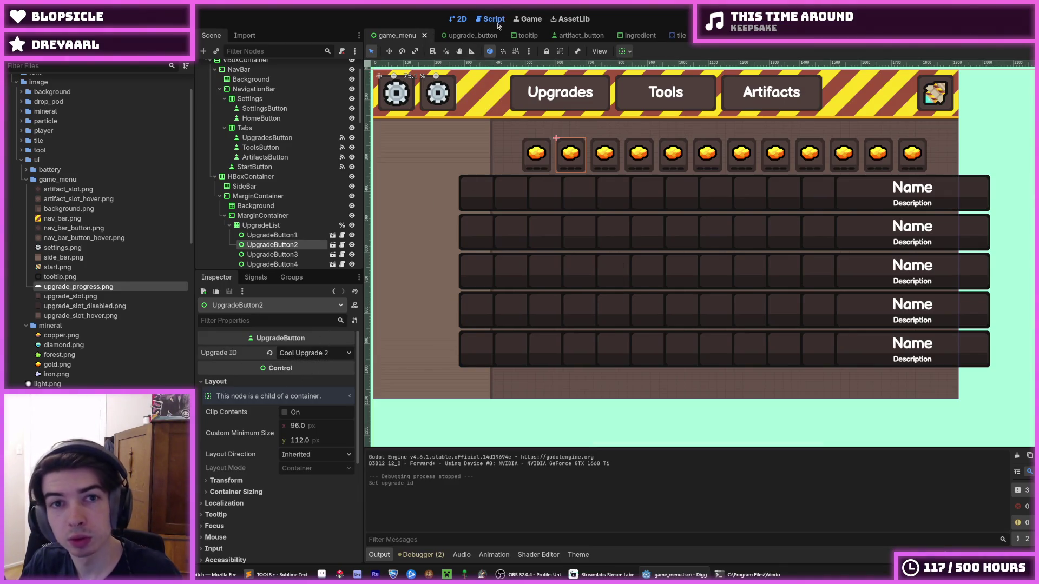
key("ctrl+s")
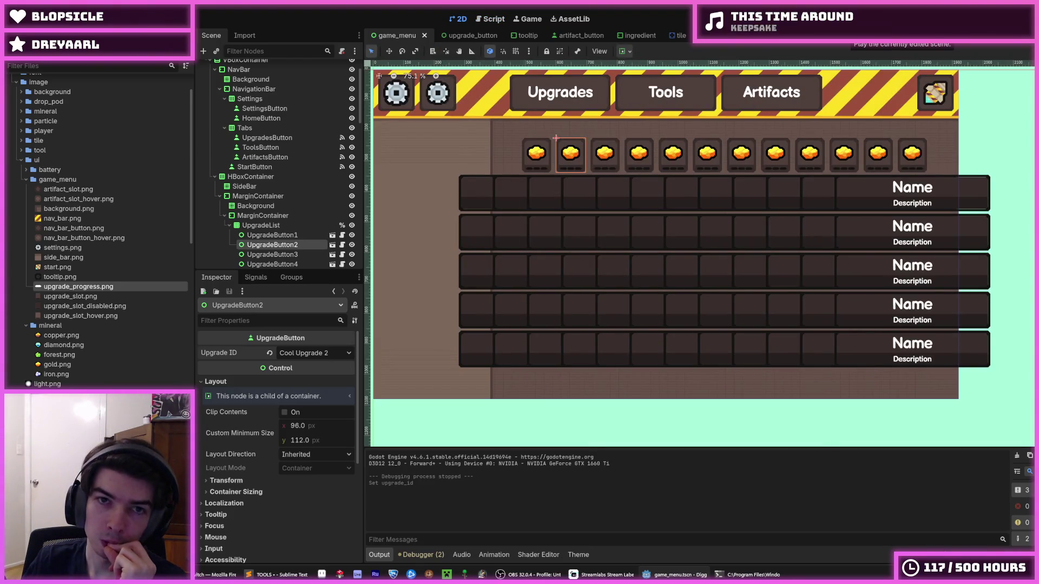
left_click(849, 21)
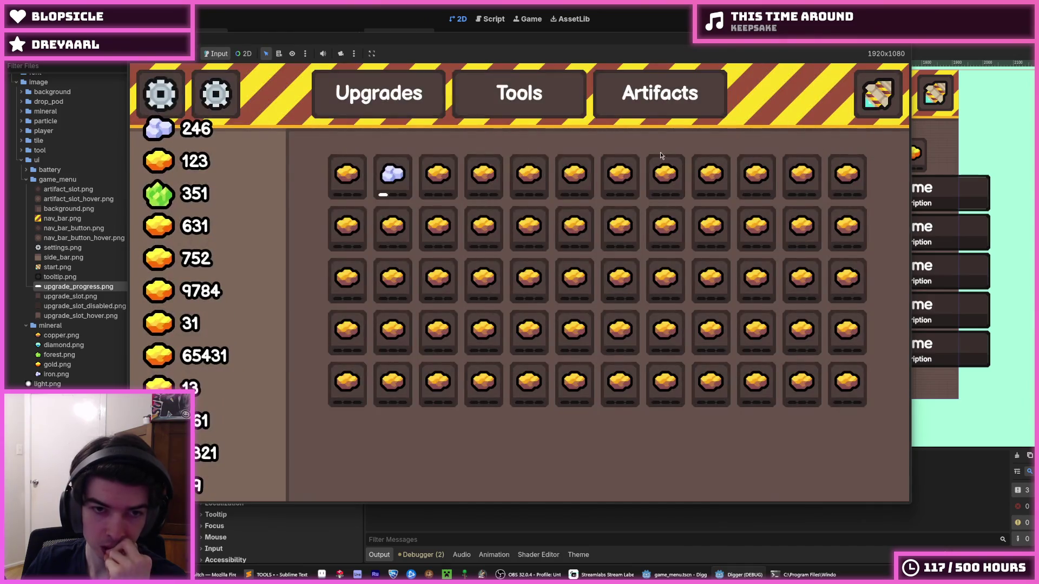
mouse_move(356, 199)
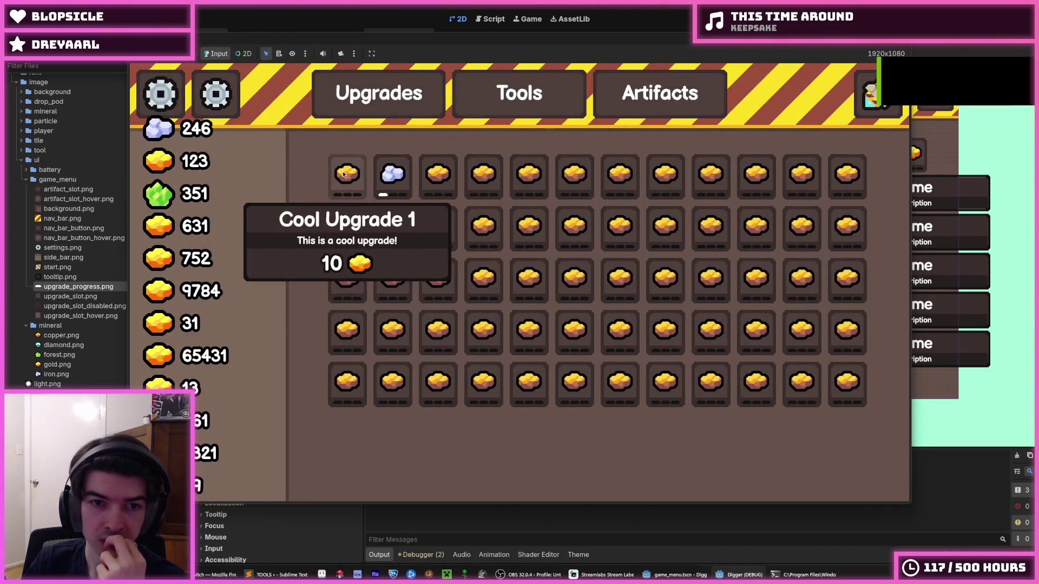
left_click(343, 174)
left_click(343, 175)
left_click(343, 174)
left_click(389, 184)
left_click(389, 184)
mouse_move(429, 184)
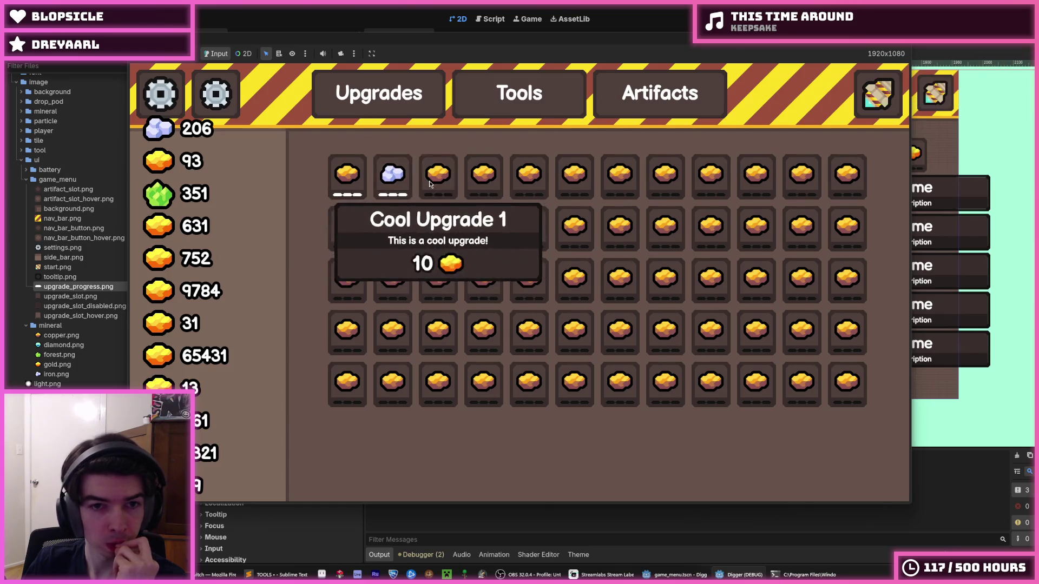
key("F8")
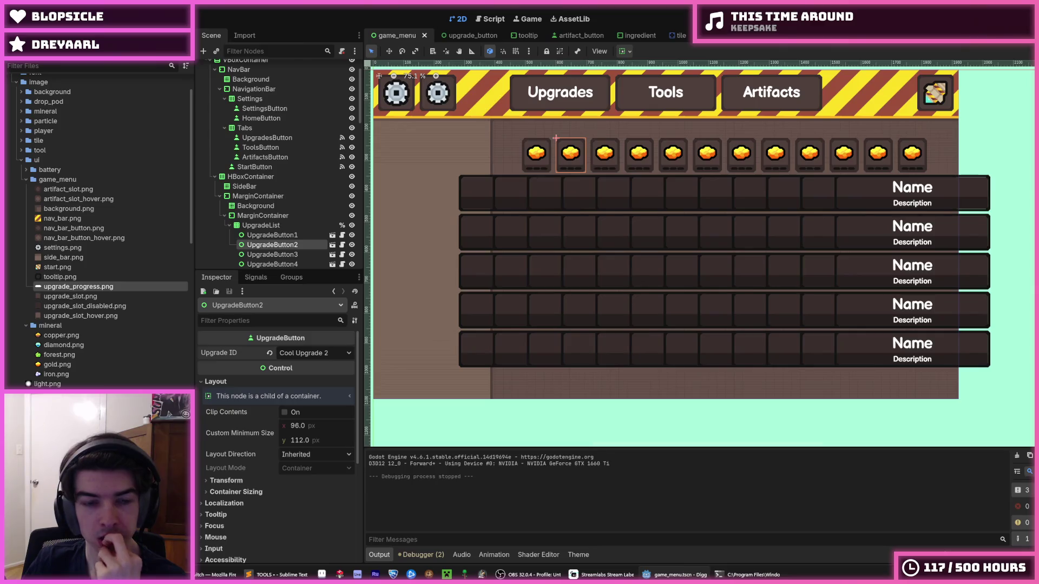
- Disable the rotation track of the upgrade_button wiggle animation and preview the result
left_click(469, 35)
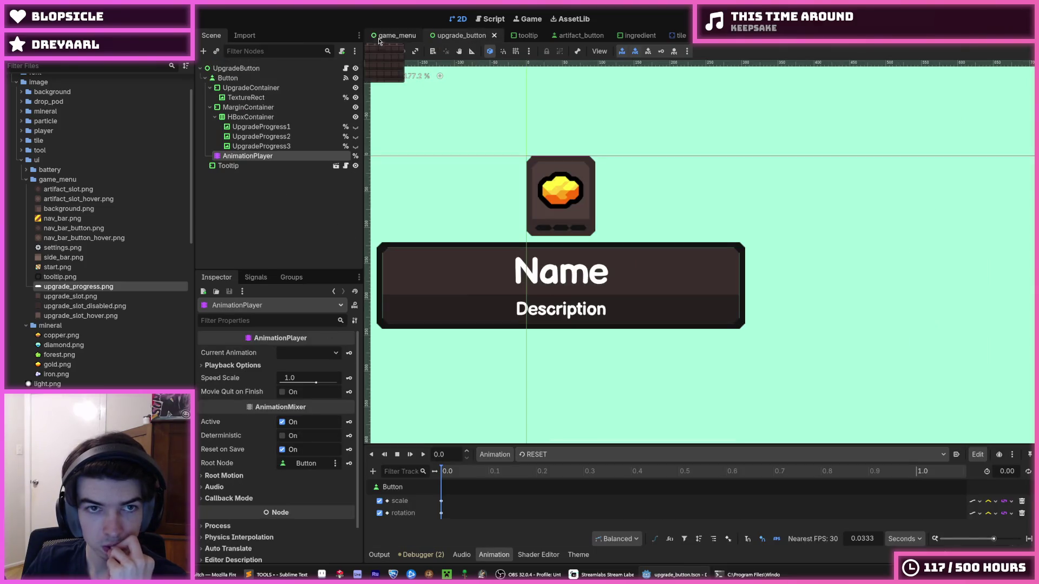
left_click(379, 513)
left_click(424, 456)
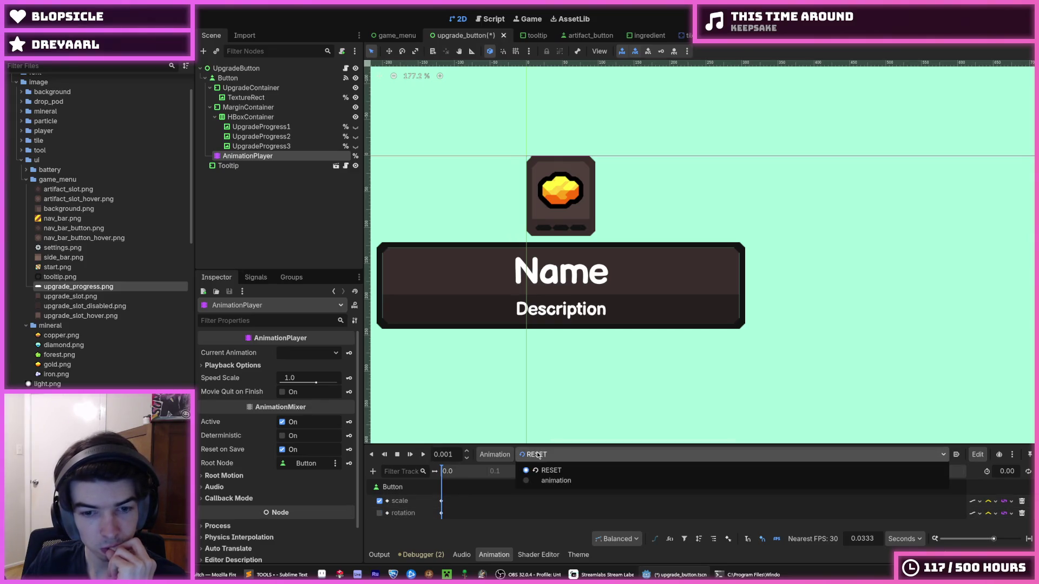
left_click(423, 454)
left_click(379, 513)
left_click(536, 456)
left_click(423, 455)
left_click(423, 454)
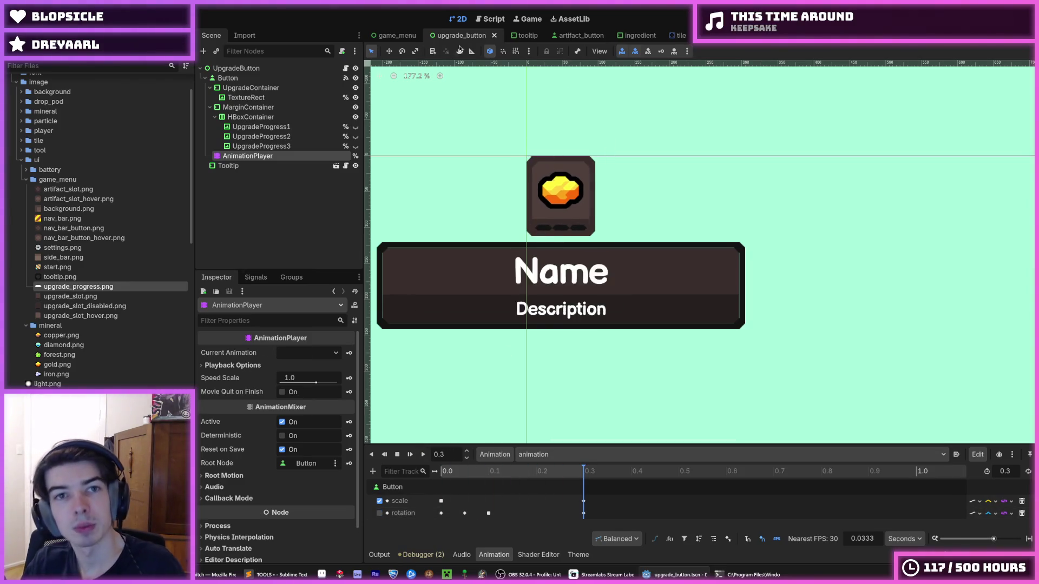
- Test-run from game_menu, buying Cool Upgrade 1 and Cool Upgrade 2 twice each, then open artifact_button
left_click(397, 35)
key("F6")
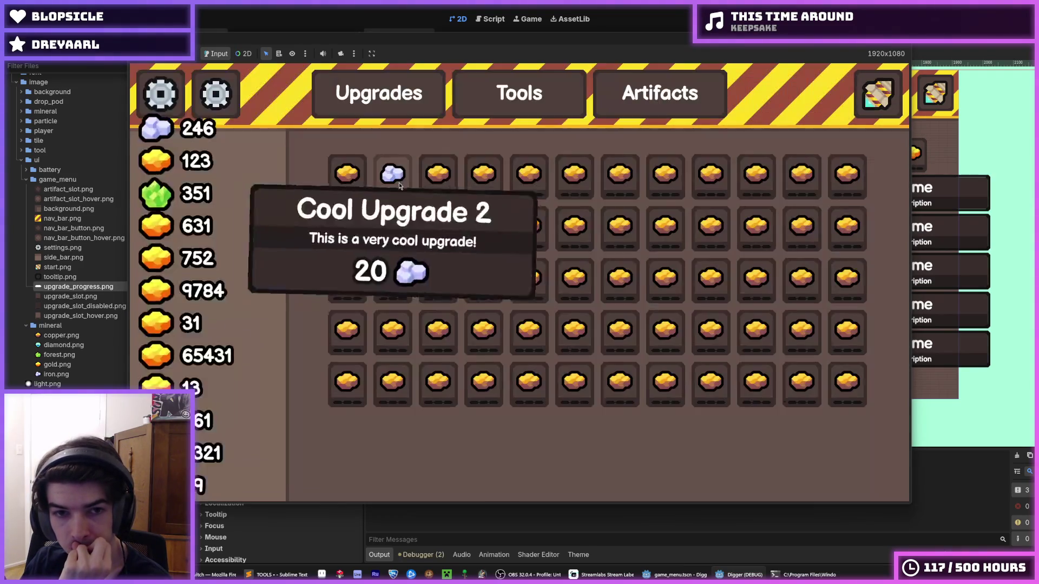
left_click(346, 187)
left_click(346, 186)
left_click(346, 187)
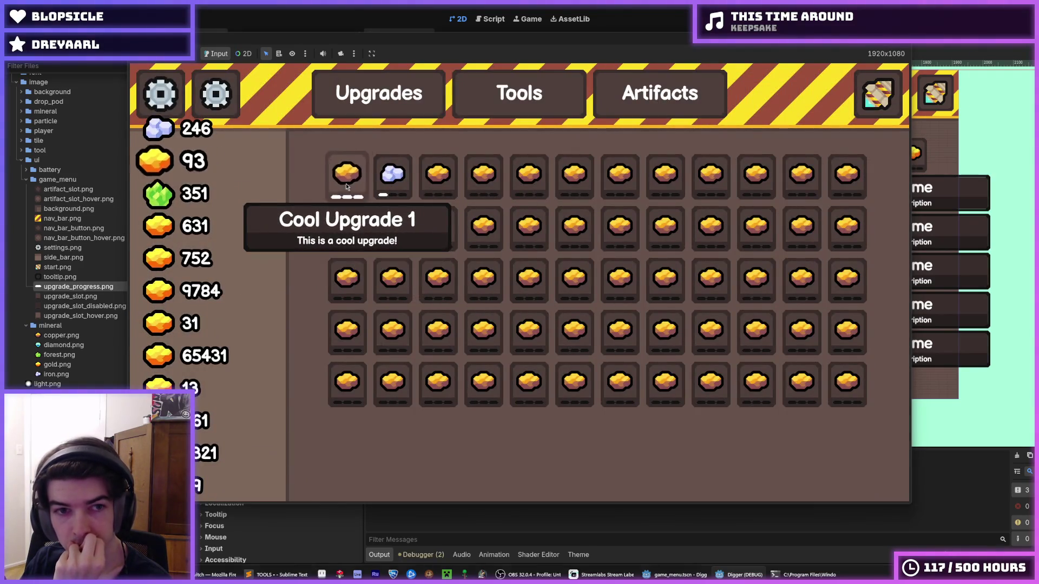
left_click(397, 184)
left_click(397, 184)
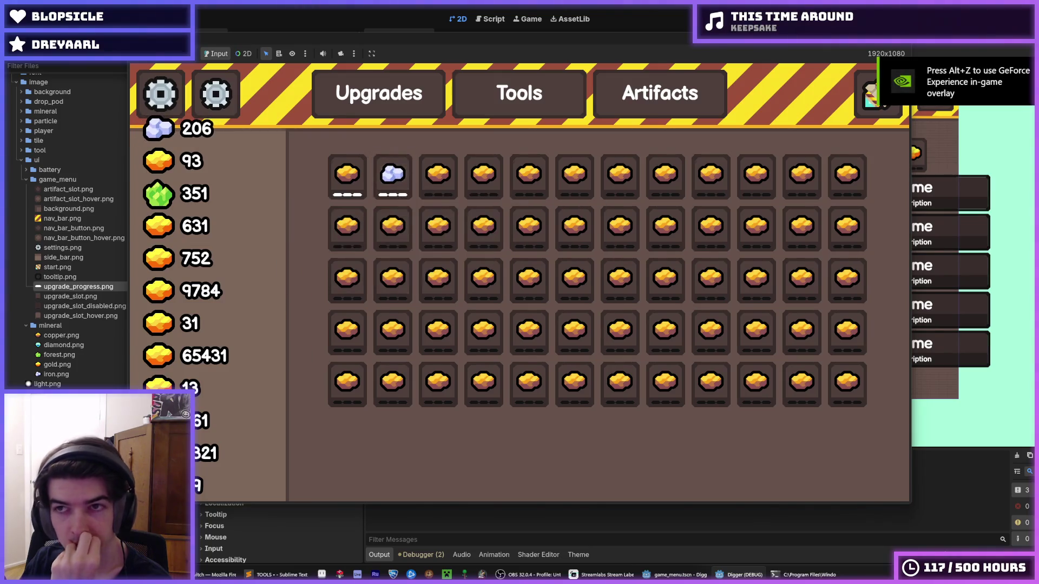
key("F8")
left_click(534, 36)
left_click(562, 37)
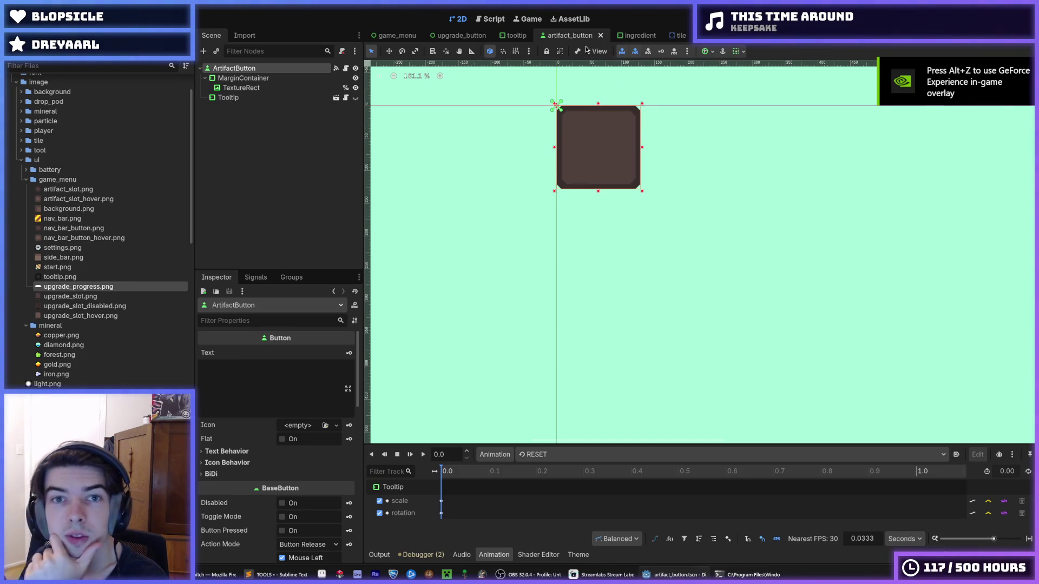
- Restore the upgrade_button rotation keys with undo/redo and compare them against the tooltip scene's wiggle keys
left_click(460, 35)
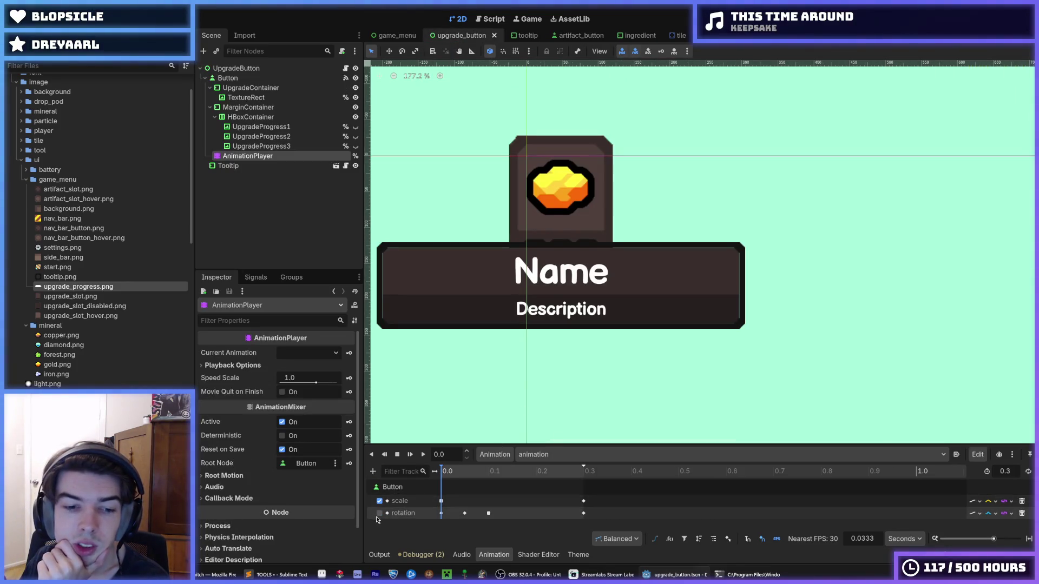
key("ctrl+z")
key("ctrl+z")
key("ctrl+z")
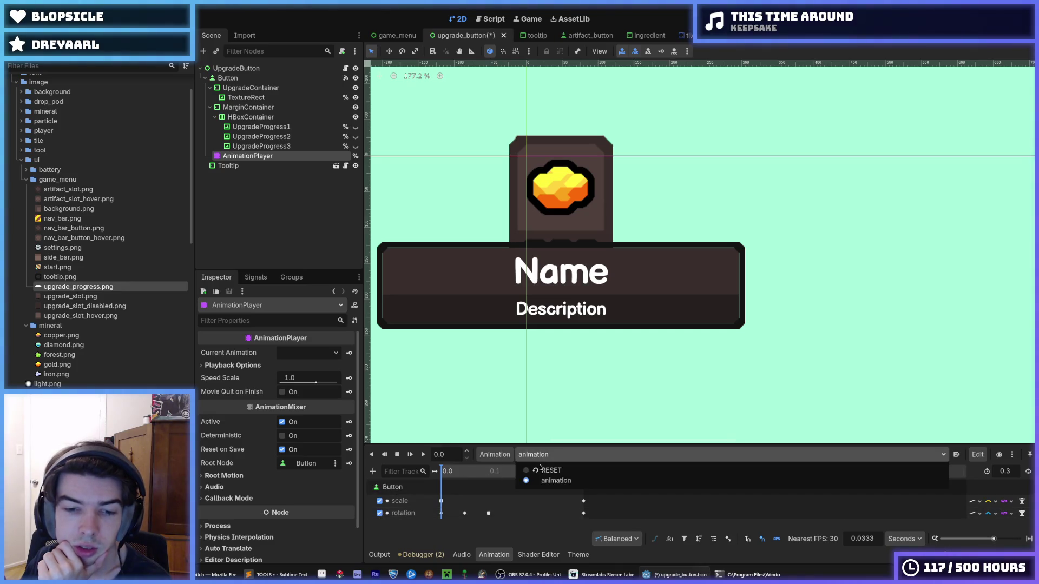
key("ctrl+shift+z")
key("ctrl+shift+z")
key("ctrl+shift+z")
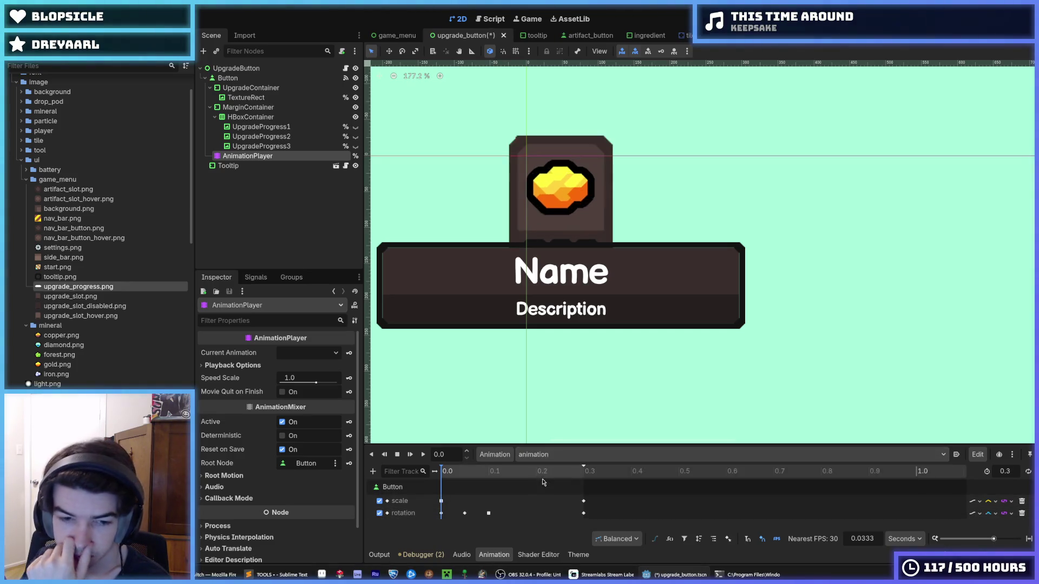
left_click(465, 513)
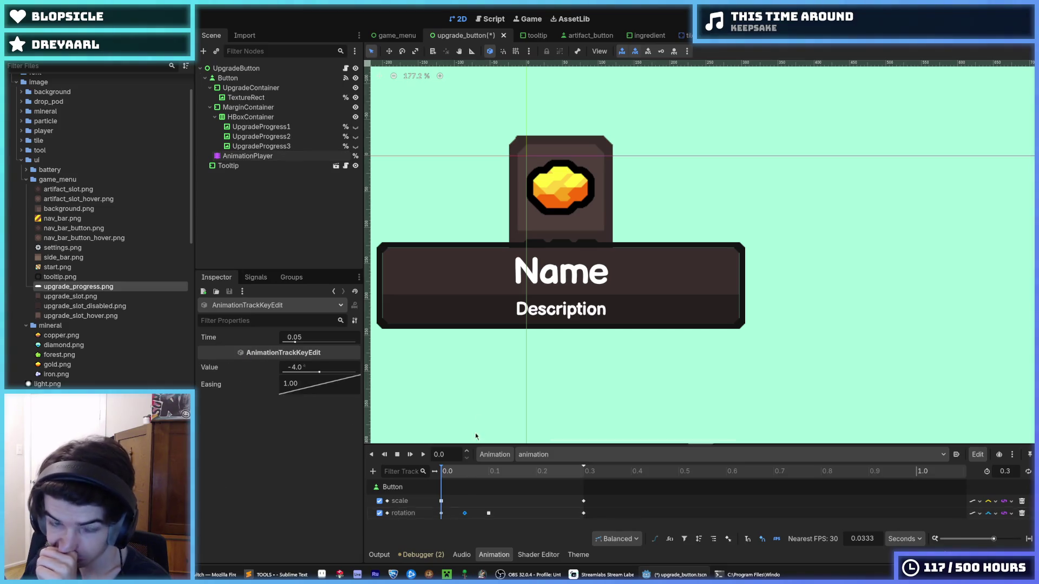
left_click(535, 36)
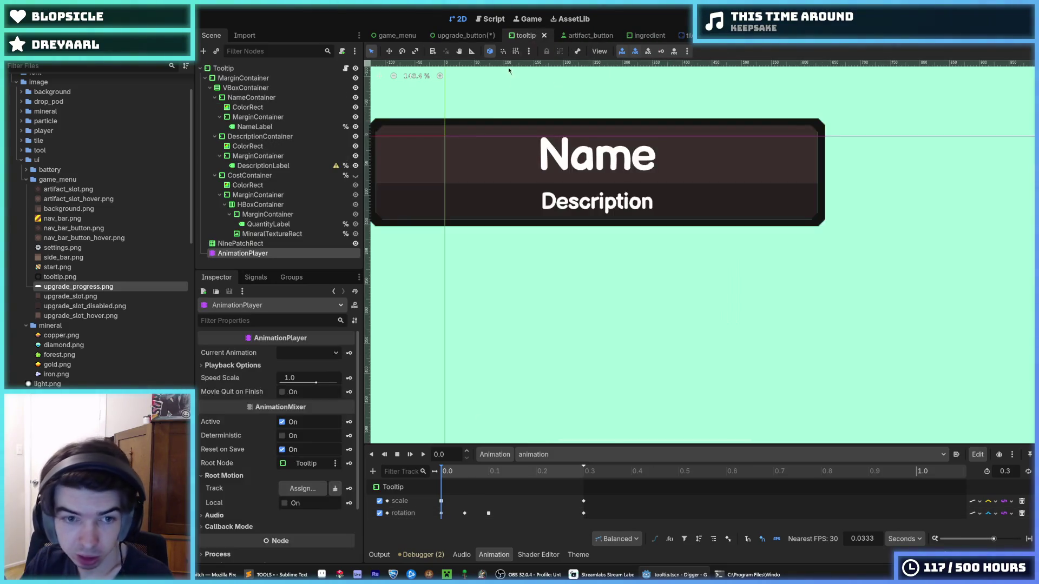
left_click(465, 514)
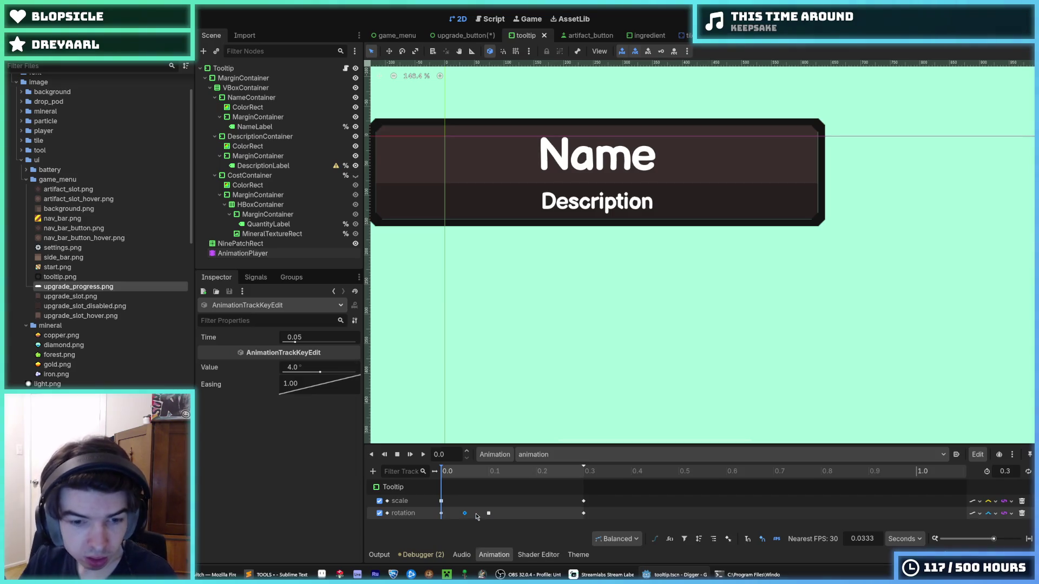
left_click(489, 514)
left_click(455, 36)
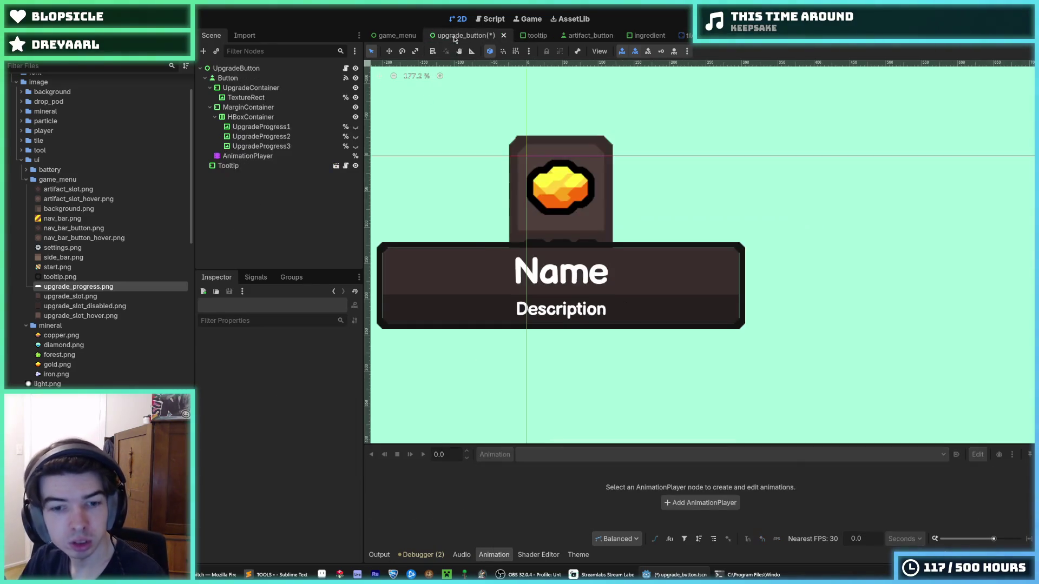
- Set the rotation keys to 4° at 0.05 s and -4° at 0.1 s, save, and preview
left_click(254, 156)
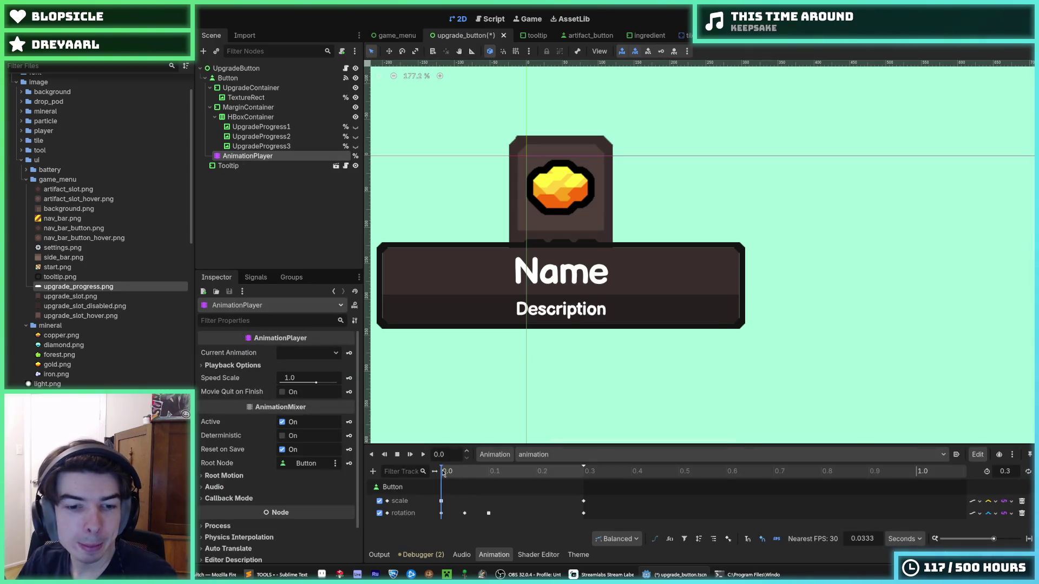
left_click(465, 513)
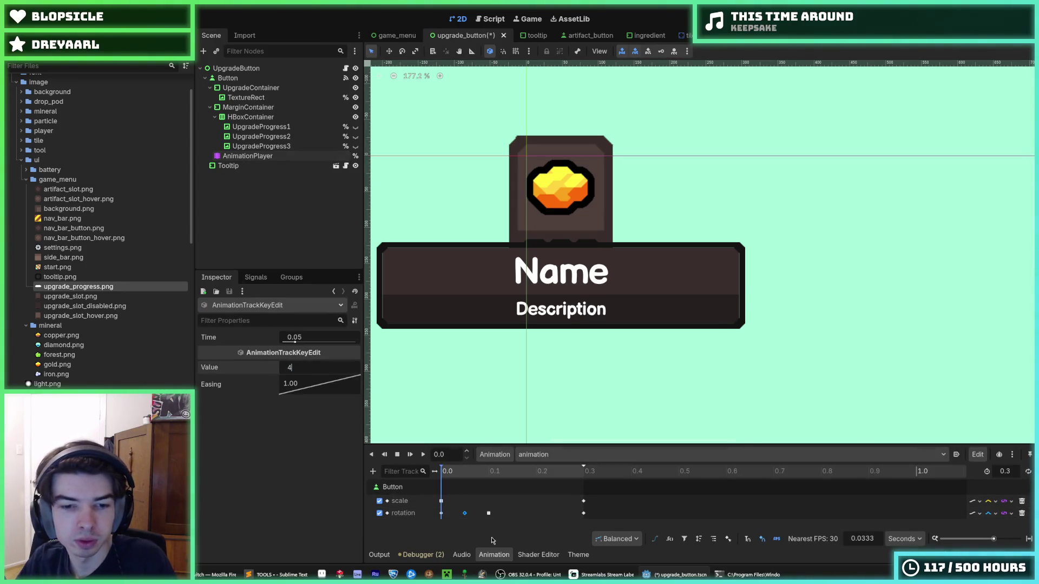
left_click(488, 513)
left_click(299, 366)
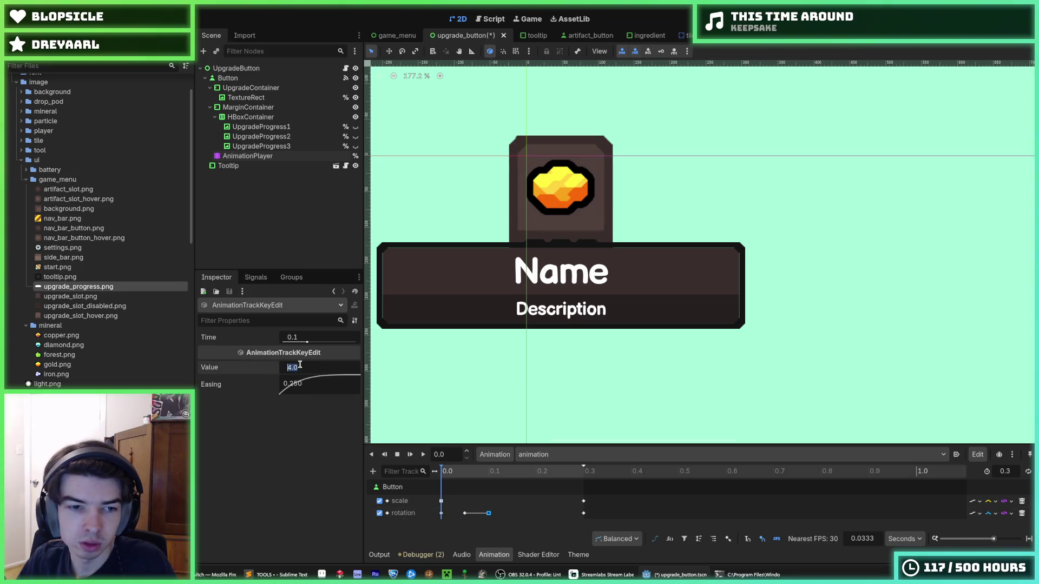
key("ctrl+s")
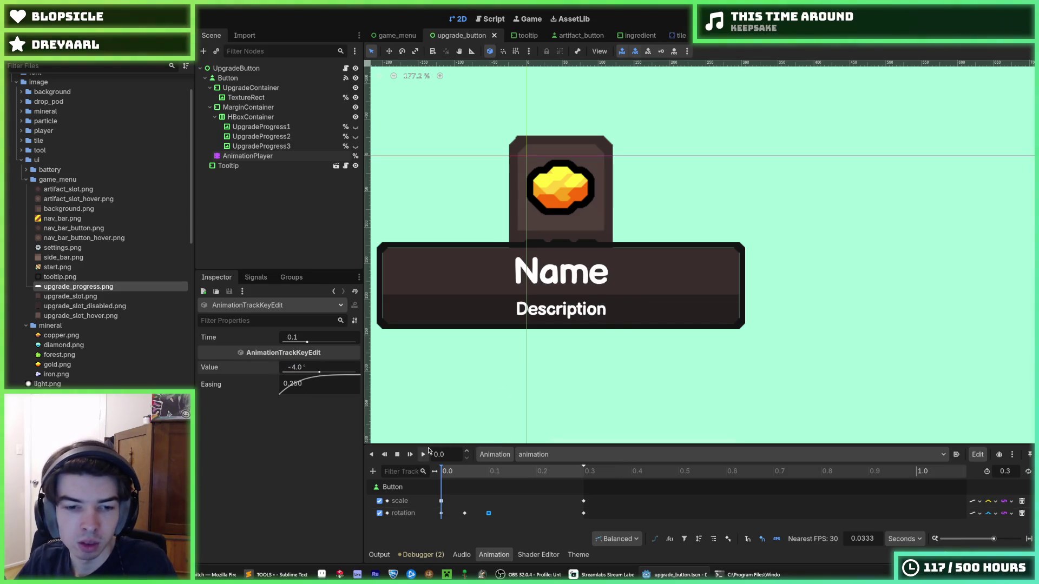
left_click(425, 453)
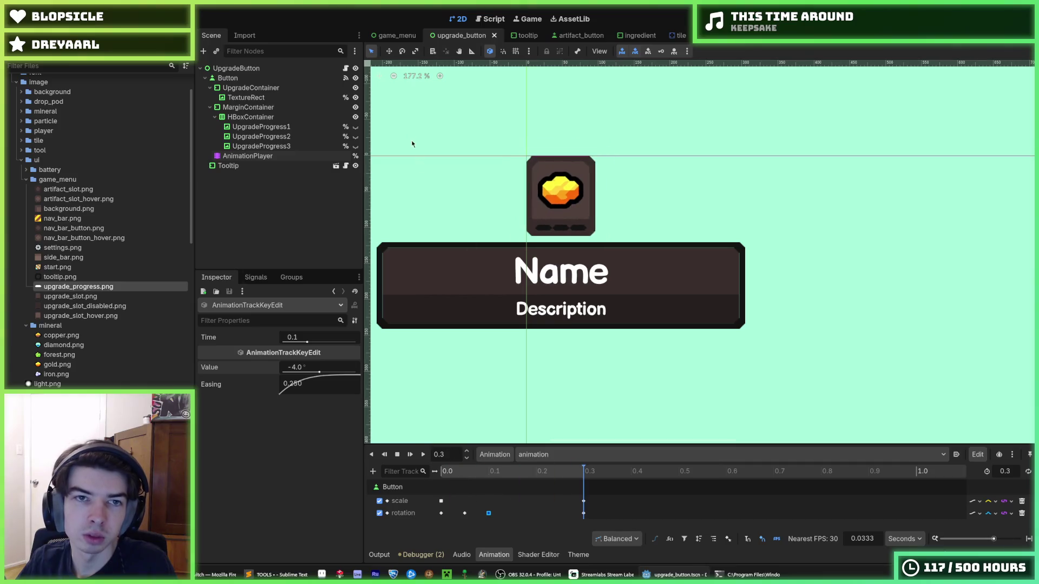
left_click(394, 35)
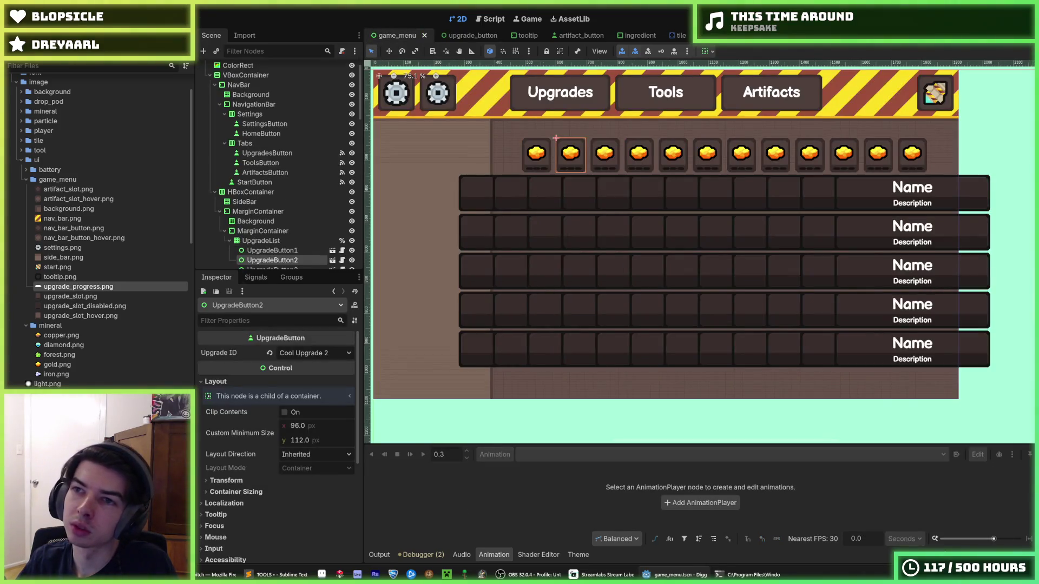
key("F6")
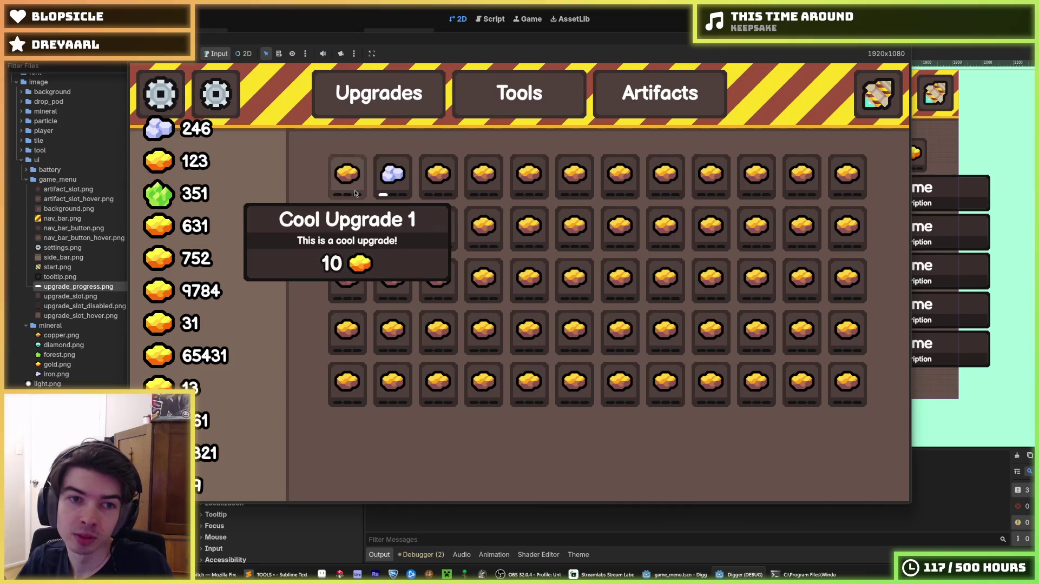
left_click(355, 193)
left_click(355, 193)
left_click(355, 194)
left_click(389, 187)
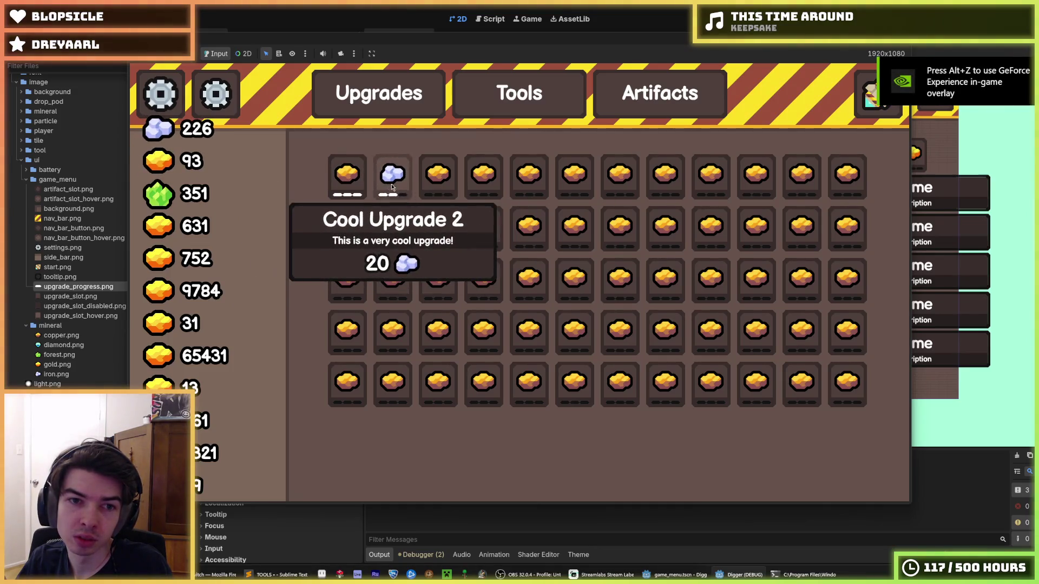
left_click(394, 189)
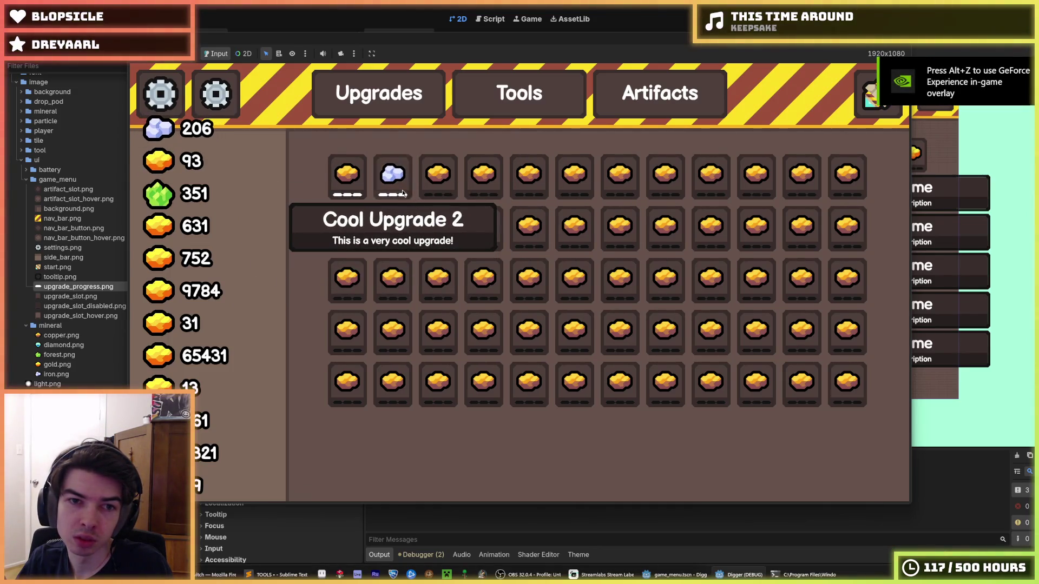
mouse_move(425, 187)
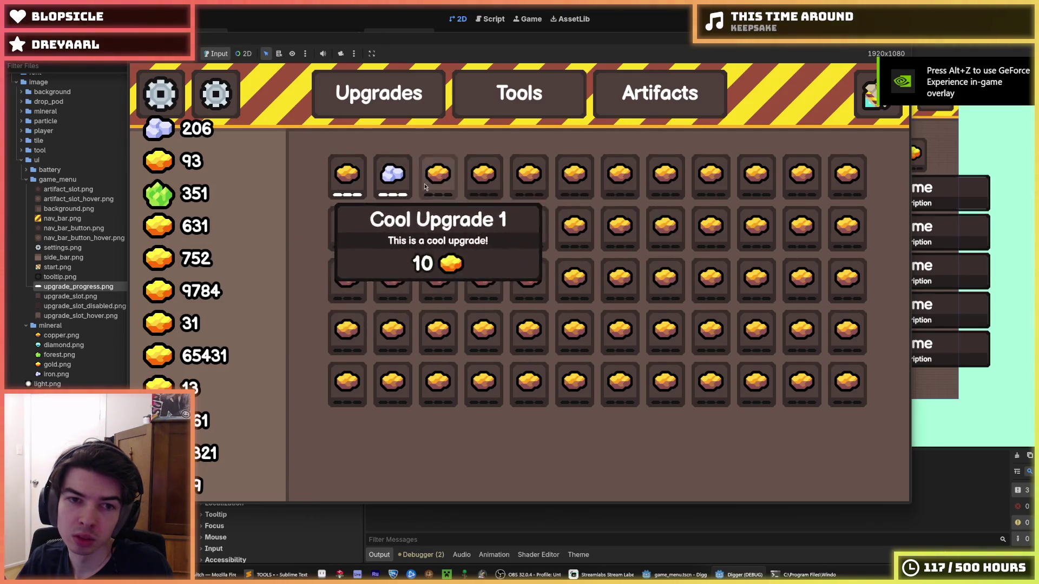
key("F8")
key("ctrl+s")
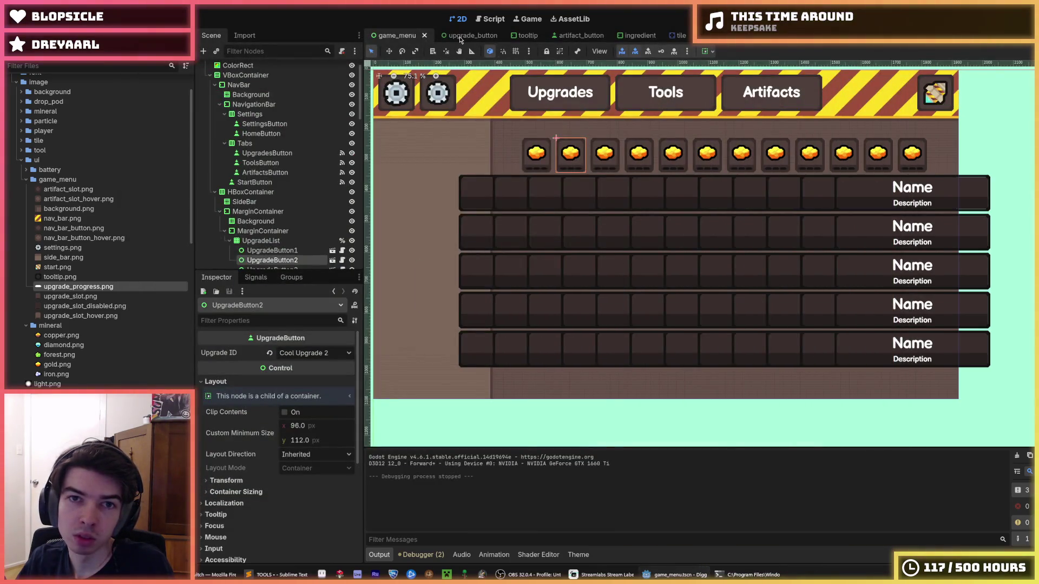
left_click(466, 37)
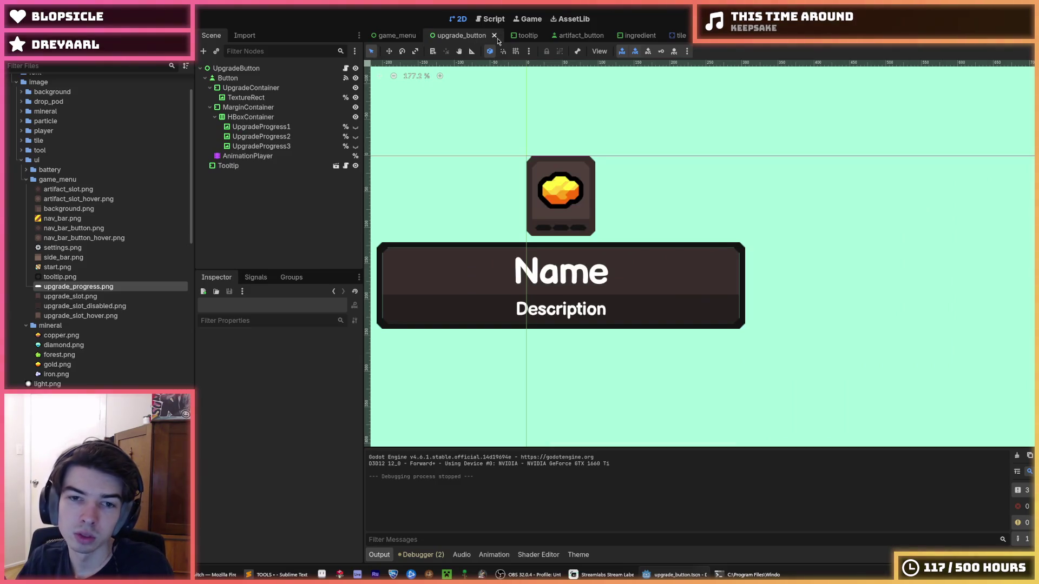
- Select the AnimationPlayer node and load the animation named 'animation' in the Animation panel
left_click(260, 126)
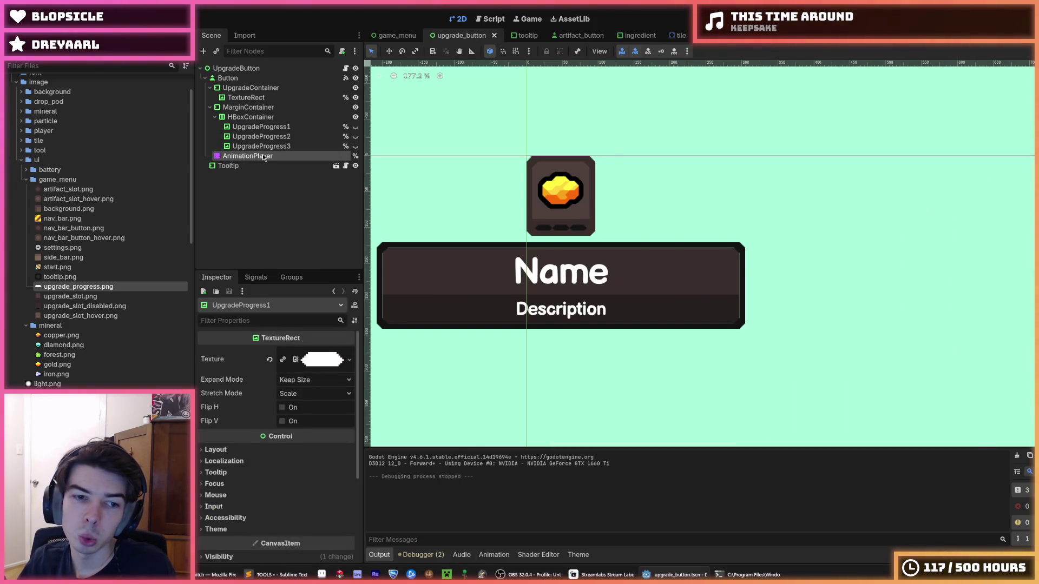
left_click(263, 157)
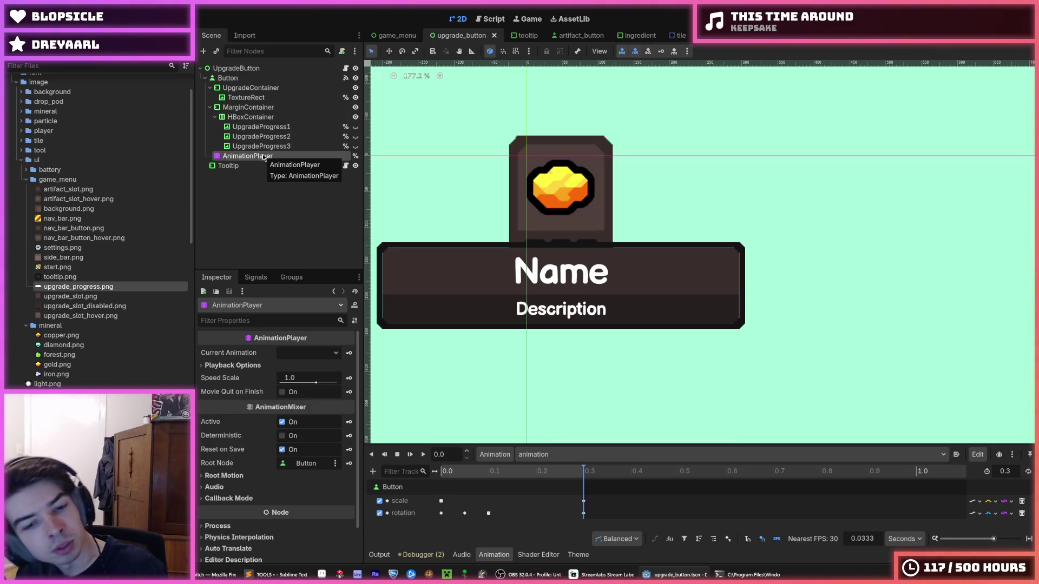
left_click(529, 455)
left_click(529, 454)
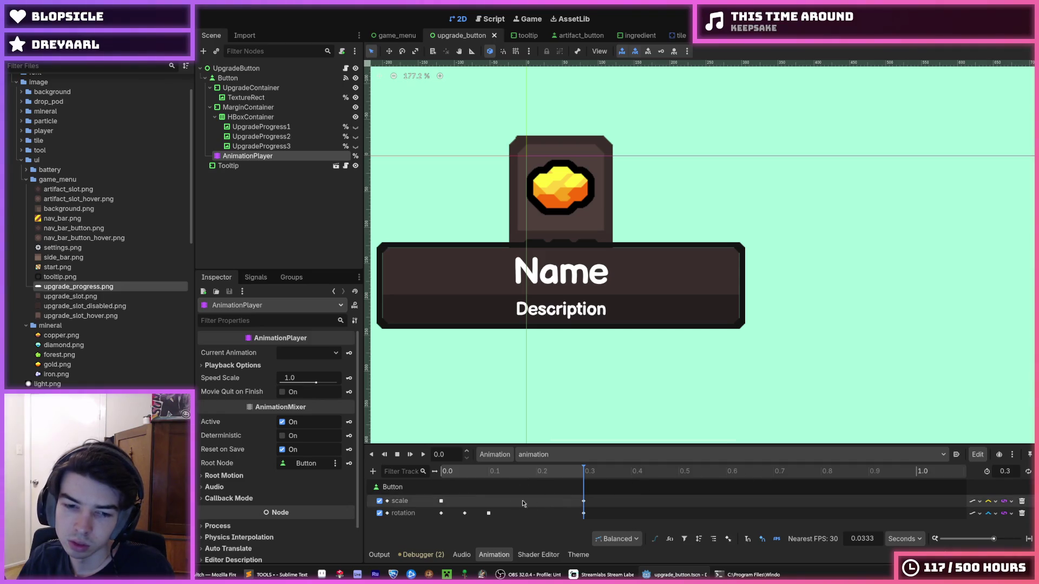
left_click(529, 456)
left_click(529, 458)
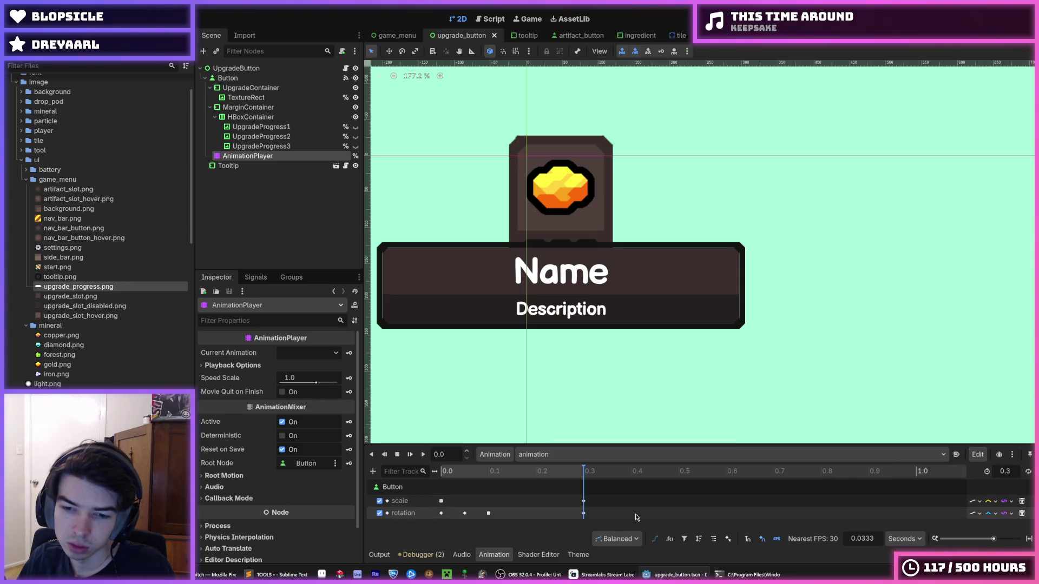
- Select the rotation keys and replay the hover wiggle animation several times
left_click(488, 513)
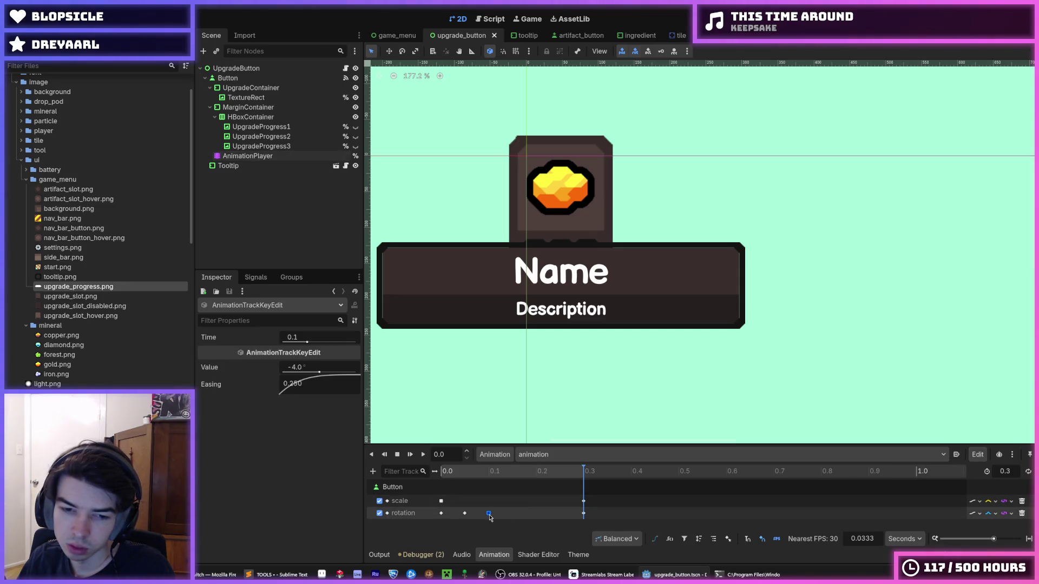
left_click(440, 513)
left_click(423, 454)
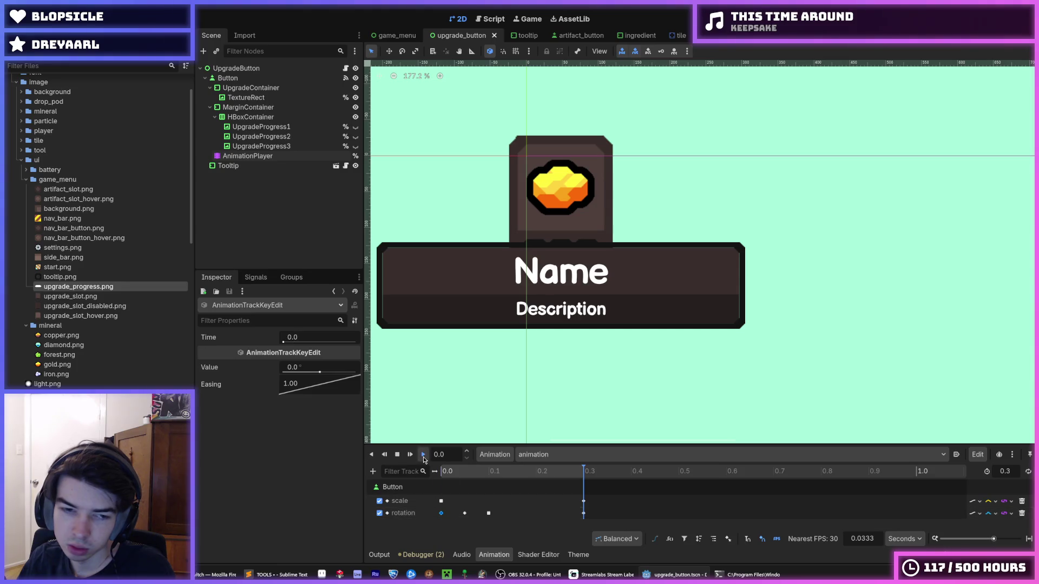
left_click(423, 455)
left_click(423, 455)
left_click(423, 455)
left_click(423, 454)
left_click(423, 455)
left_click(423, 454)
left_click(423, 455)
left_click(423, 455)
- Browse the animation list, reselect 'animation', play it again, and open the animation management menu
left_click(373, 471)
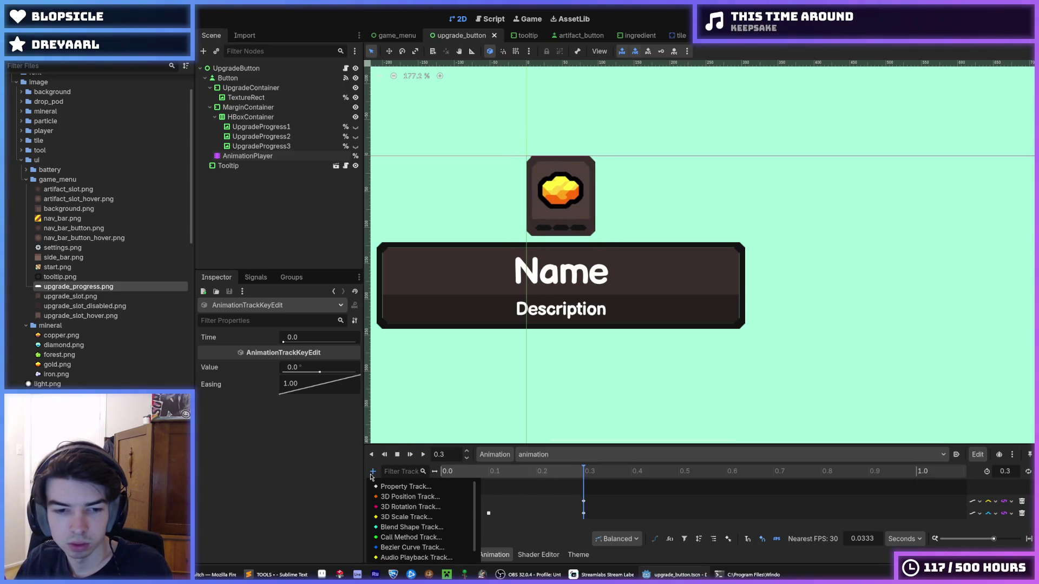
left_click(372, 474)
left_click(545, 455)
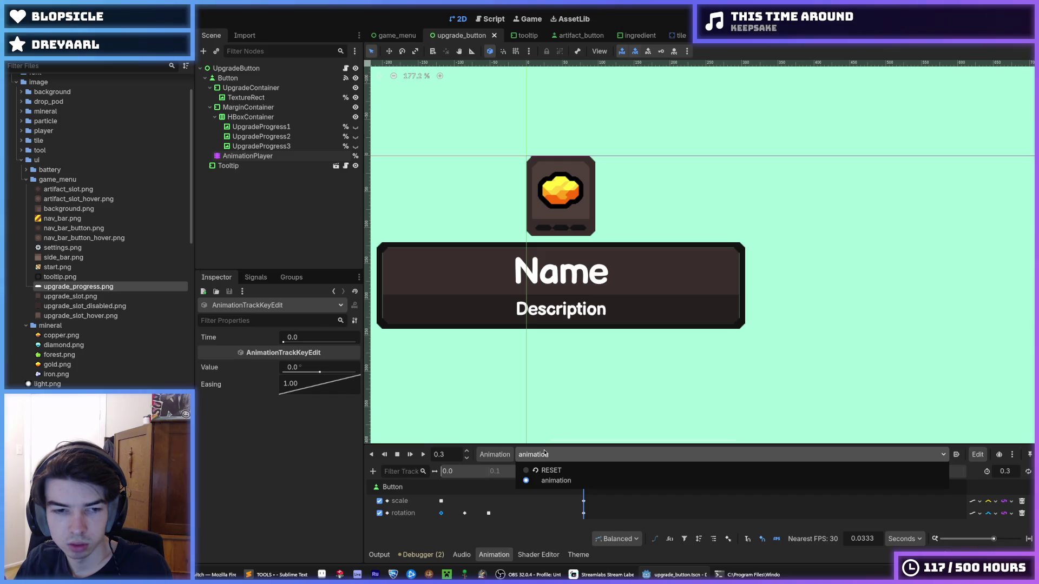
left_click(545, 455)
left_click(545, 454)
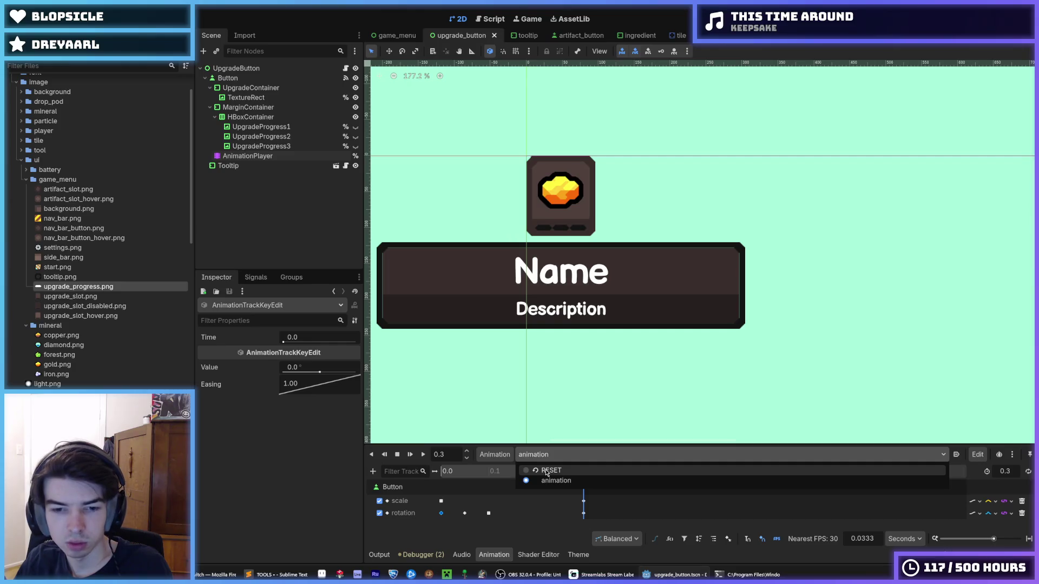
left_click(545, 455)
left_click(544, 454)
left_click(556, 480)
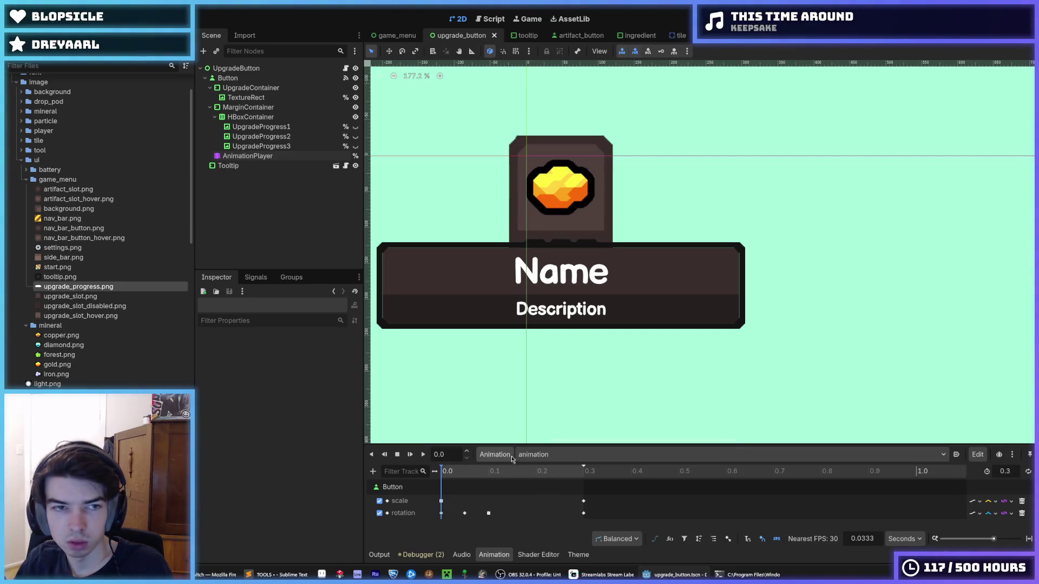
left_click(424, 455)
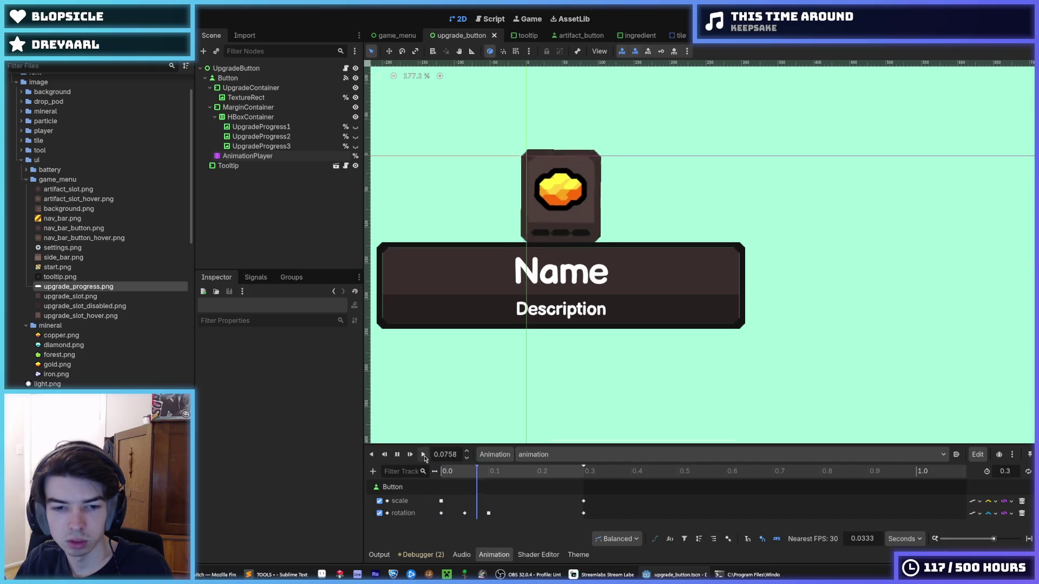
left_click(545, 457)
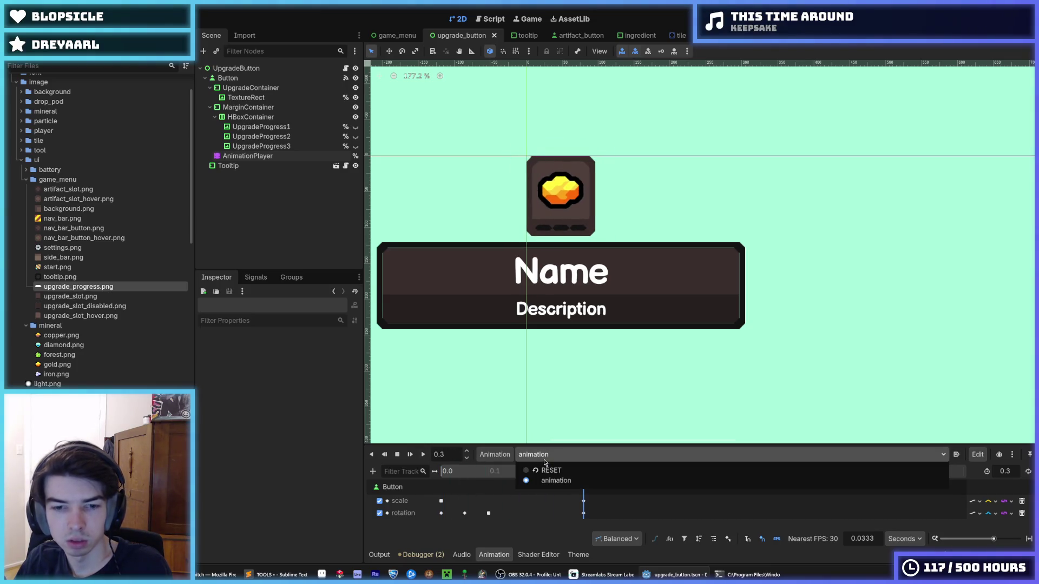
left_click(551, 459)
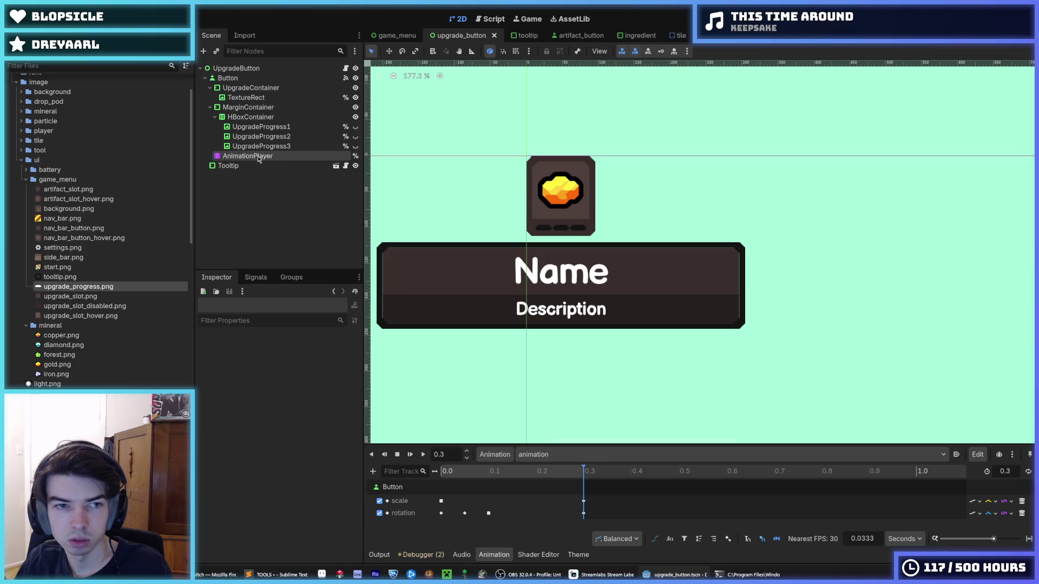
left_click(247, 156)
left_click(312, 354)
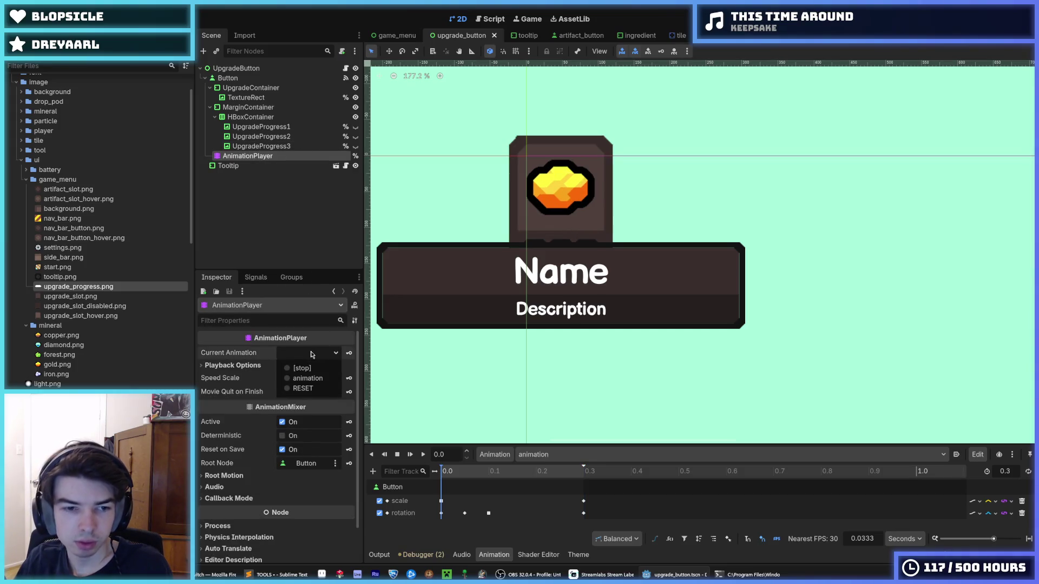
left_click(312, 354)
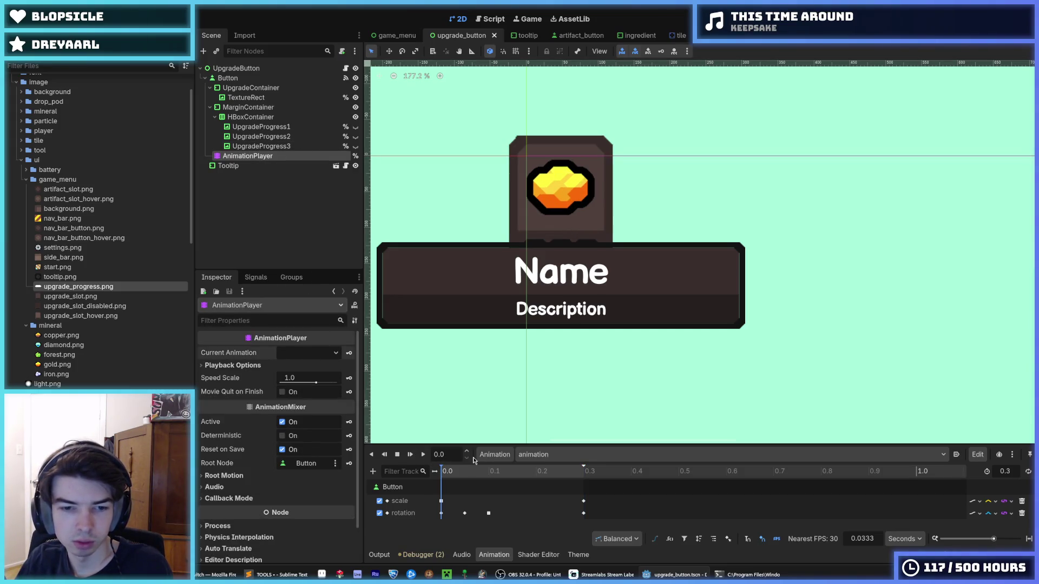
left_click(493, 454)
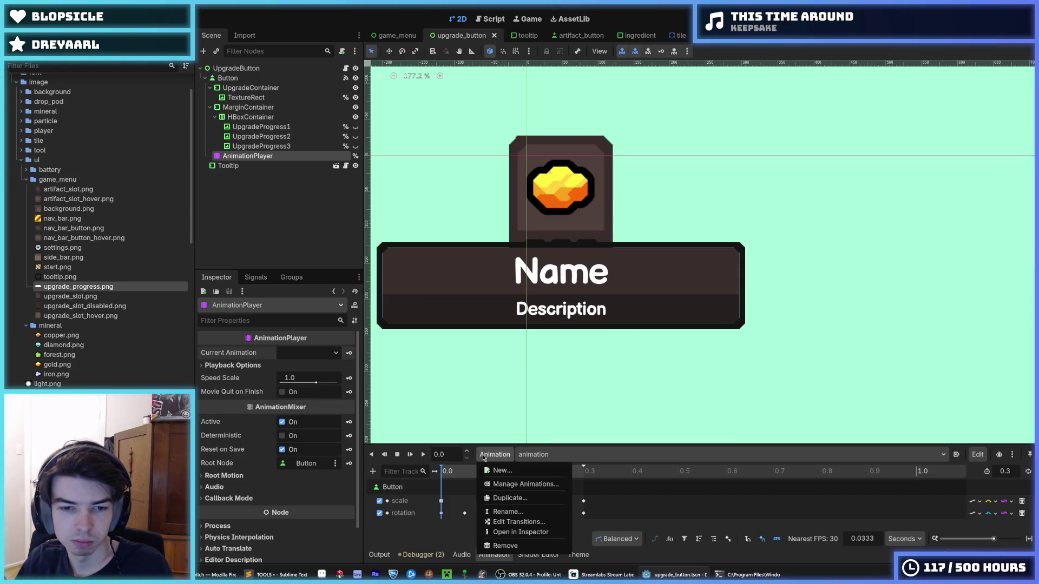
- Create a trial duplicate of the hover animation, adjusting its suggested name
left_click(519, 497)
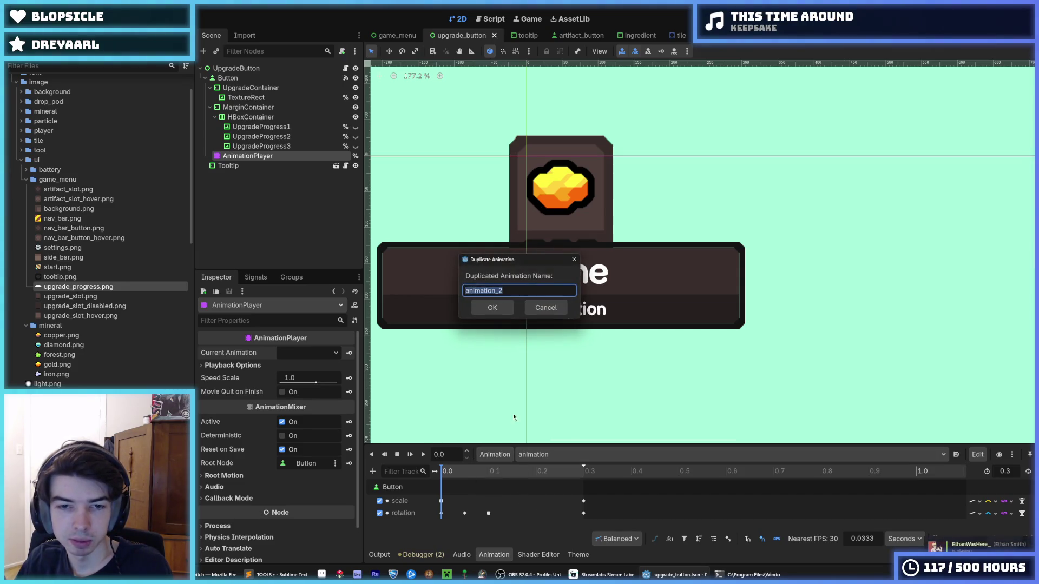
key("End")
key("BackSpace")
type("1")
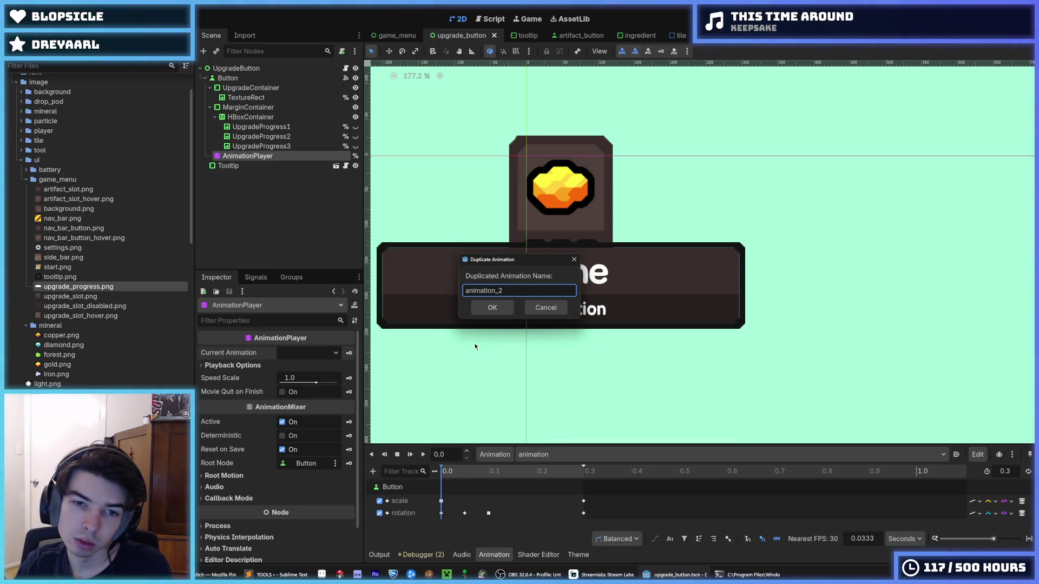
key("Return")
- Rename the original hover animation to animation_1 in the animation library manager
left_click(541, 455)
left_click(541, 454)
left_click(502, 454)
left_click(514, 484)
double_click(324, 206)
left_click(336, 208)
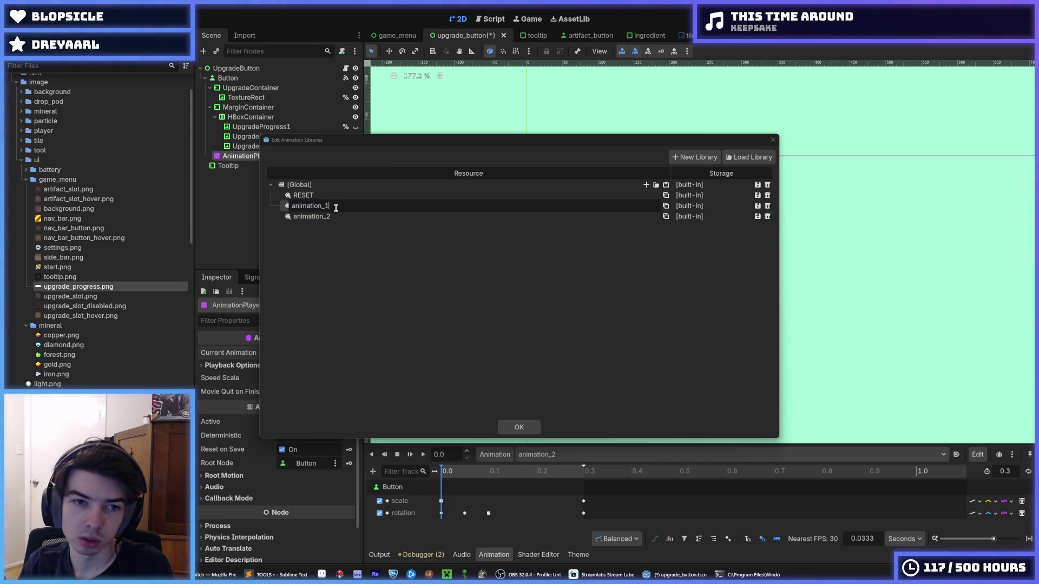
type("1")
key("Return")
left_click(518, 427)
- In animation_2, add a property track animating UpgradeProgress1's scale
left_click(563, 454)
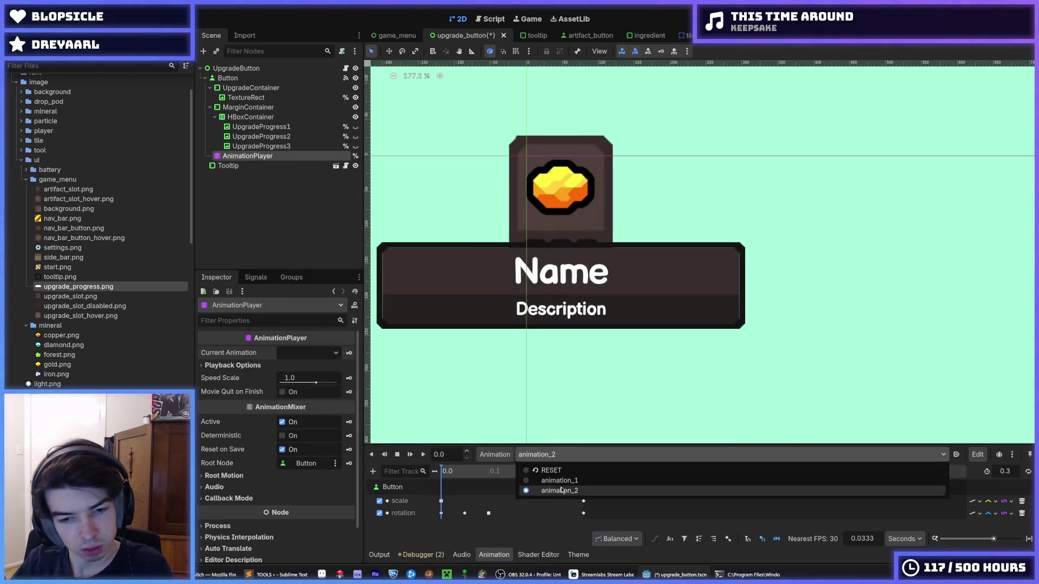
left_click(560, 490)
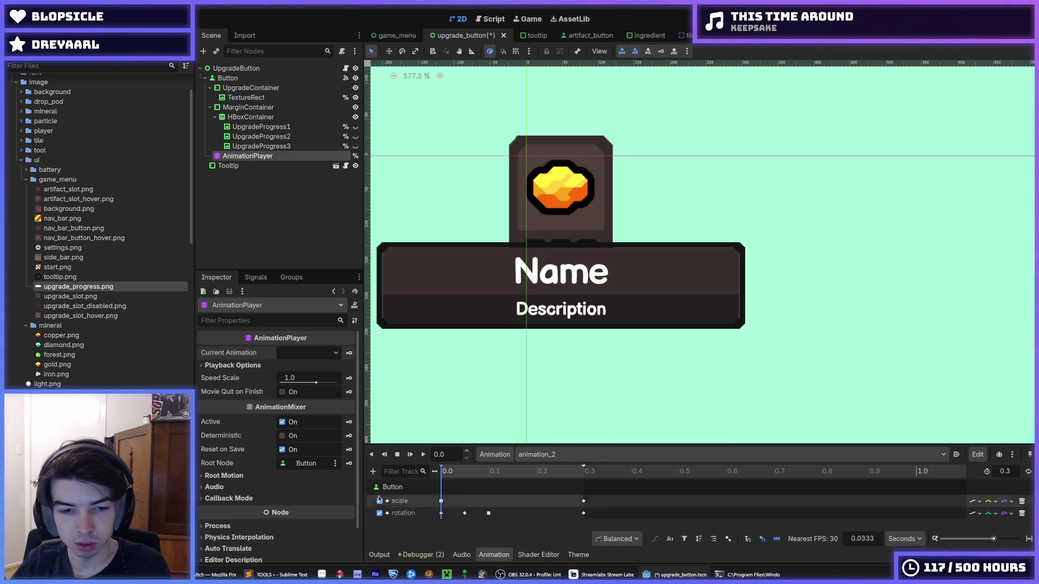
left_click(372, 471)
left_click(395, 485)
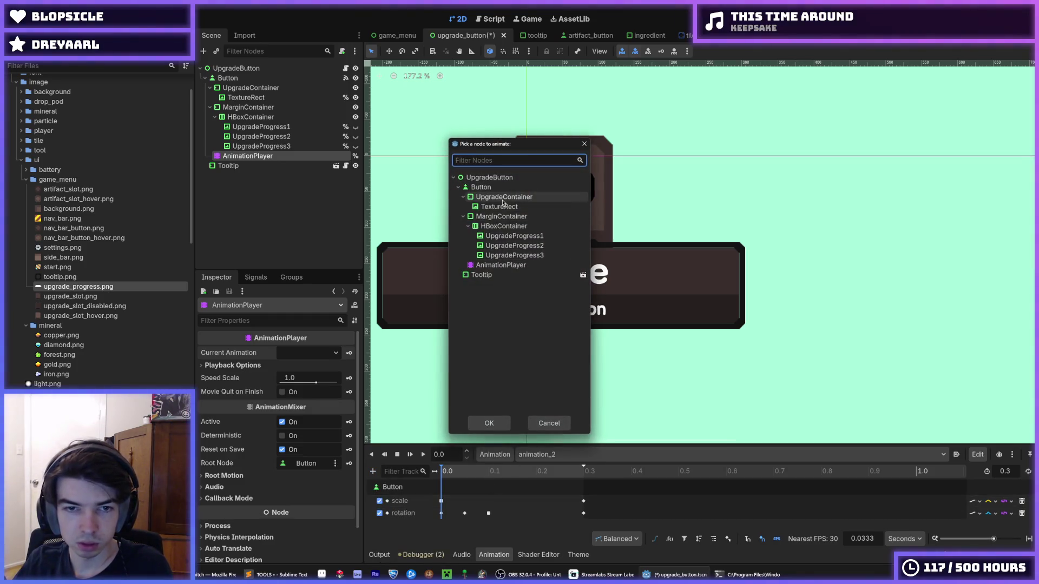
double_click(508, 236)
type("sca")
key("Return")
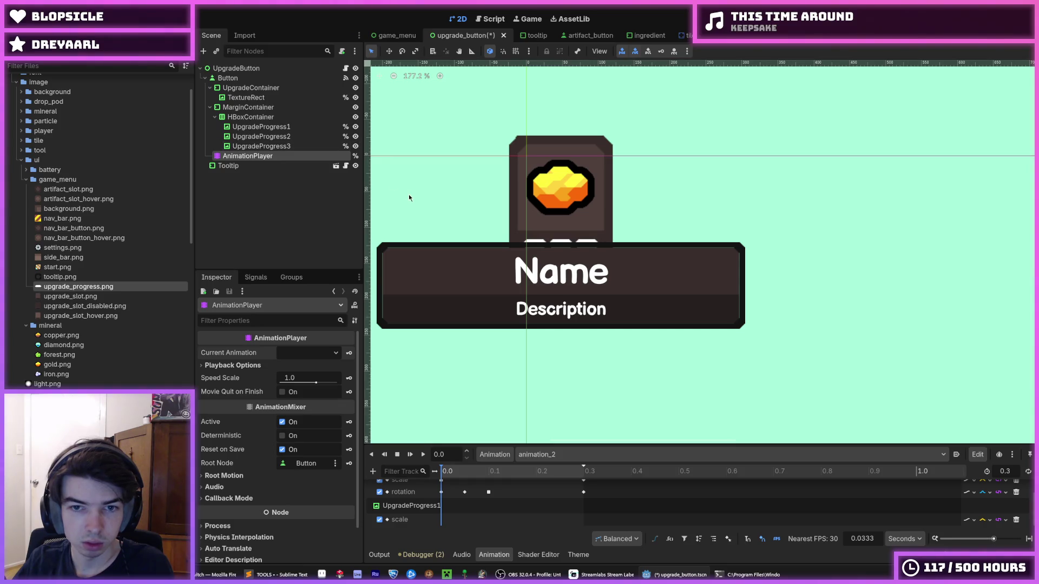
- Compare RESET, animation_1 and animation_2, and confirm the new track's property path
left_click(536, 455)
left_click(541, 471)
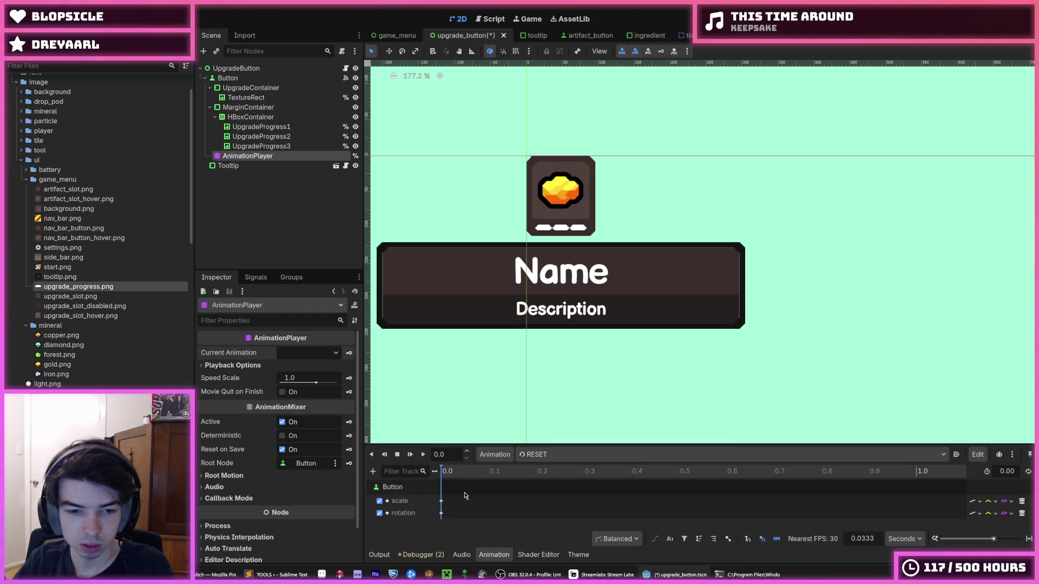
left_click(538, 454)
left_click(559, 481)
left_click(545, 455)
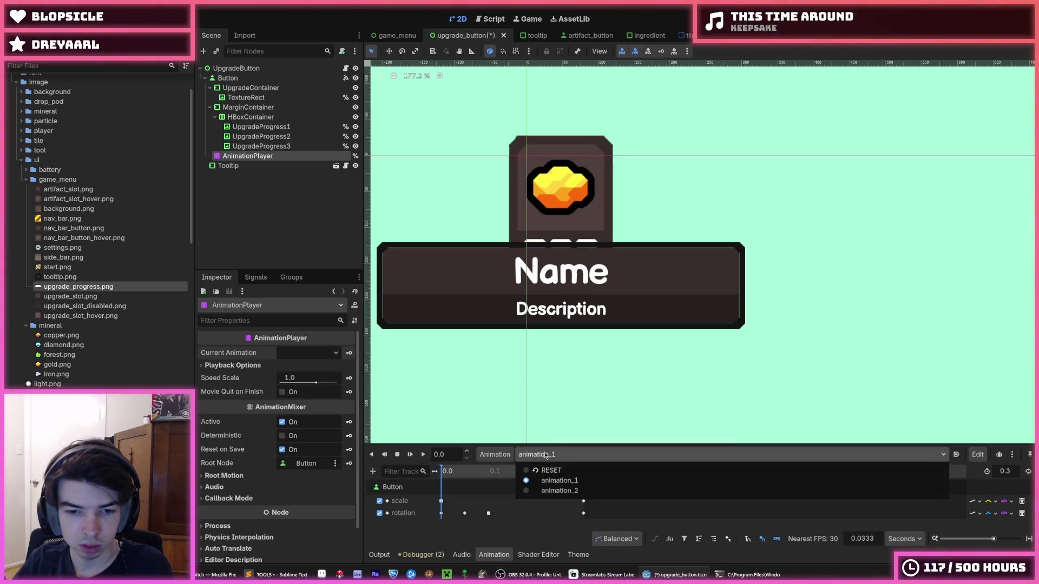
left_click(551, 491)
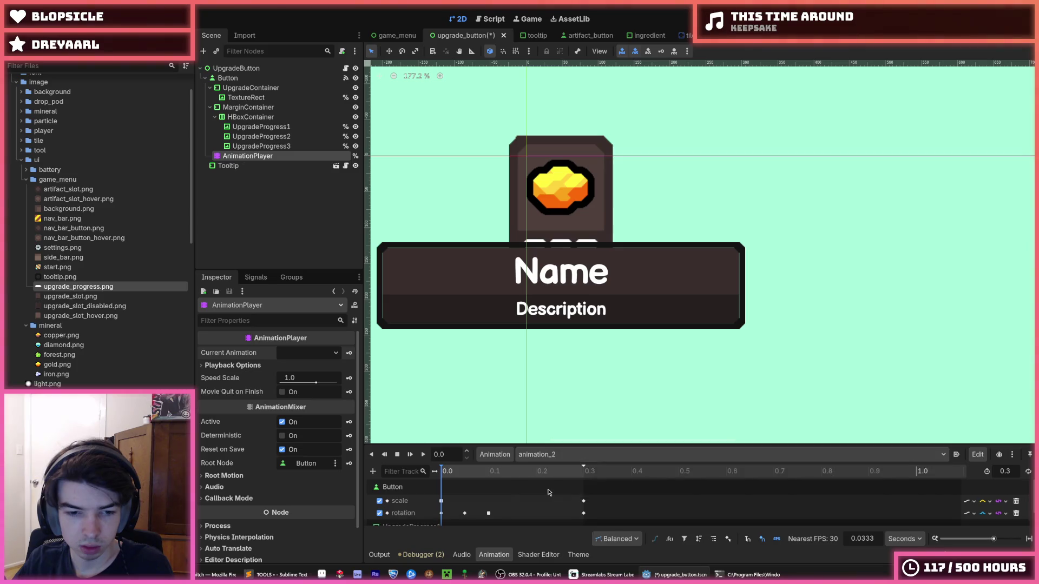
scroll(432, 503, "down", 1)
double_click(418, 517)
key("Return")
left_click(595, 454)
left_click(602, 455)
left_click(944, 455)
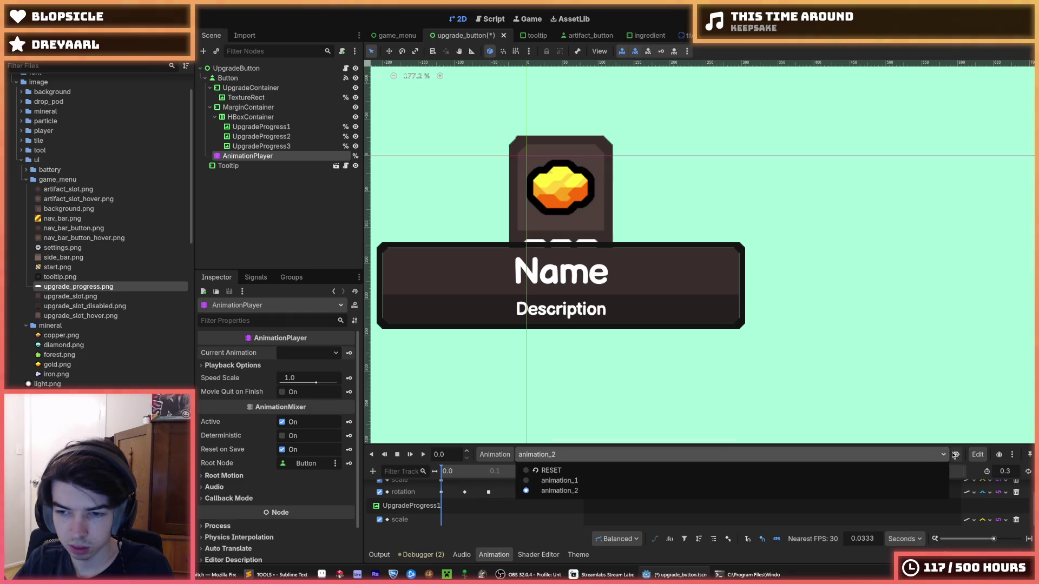
left_click(948, 456)
left_click(977, 454)
left_click(978, 455)
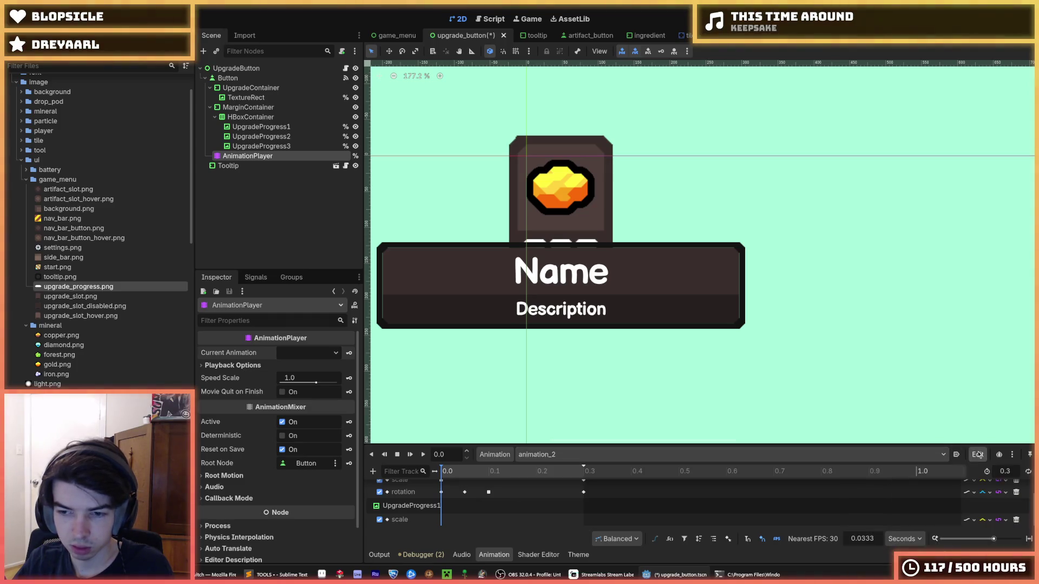
- Delete animation_2 and switch back to animation_1
left_click(493, 454)
left_click(516, 546)
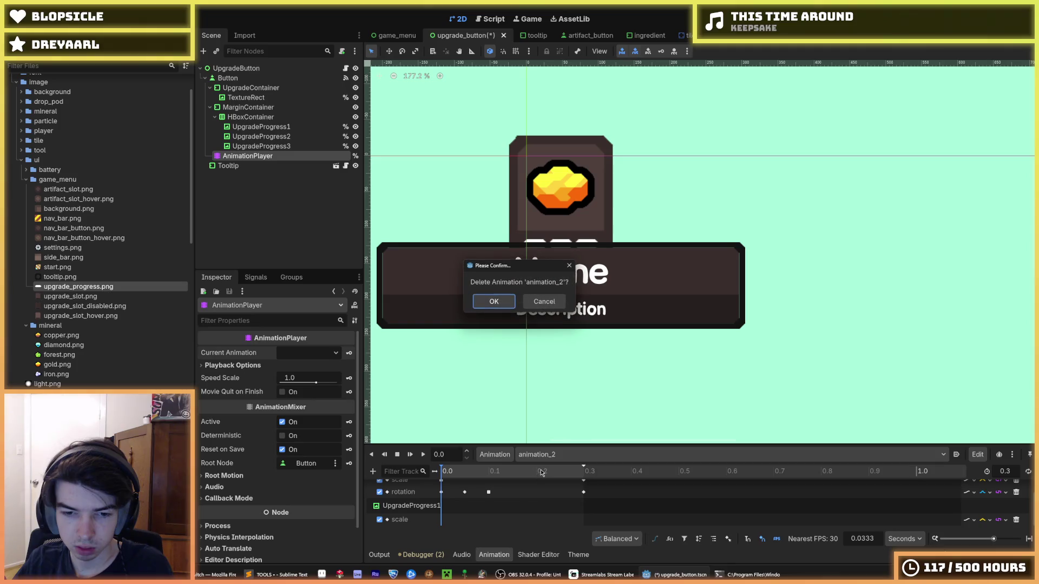
left_click(494, 301)
left_click(547, 455)
left_click(549, 481)
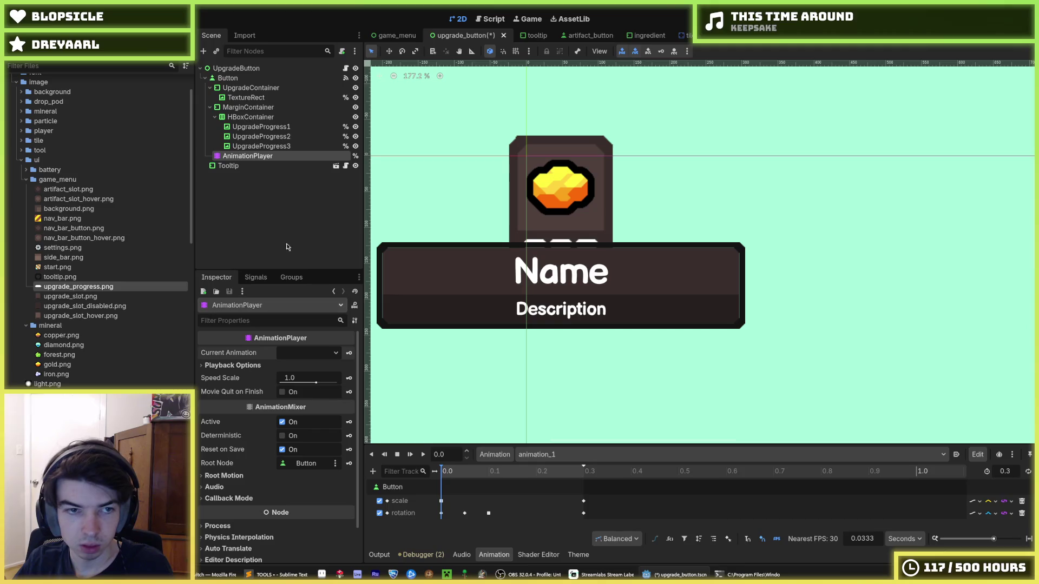
- Add an UpgradeProgress1 scale property track to the RESET animation
left_click(269, 127)
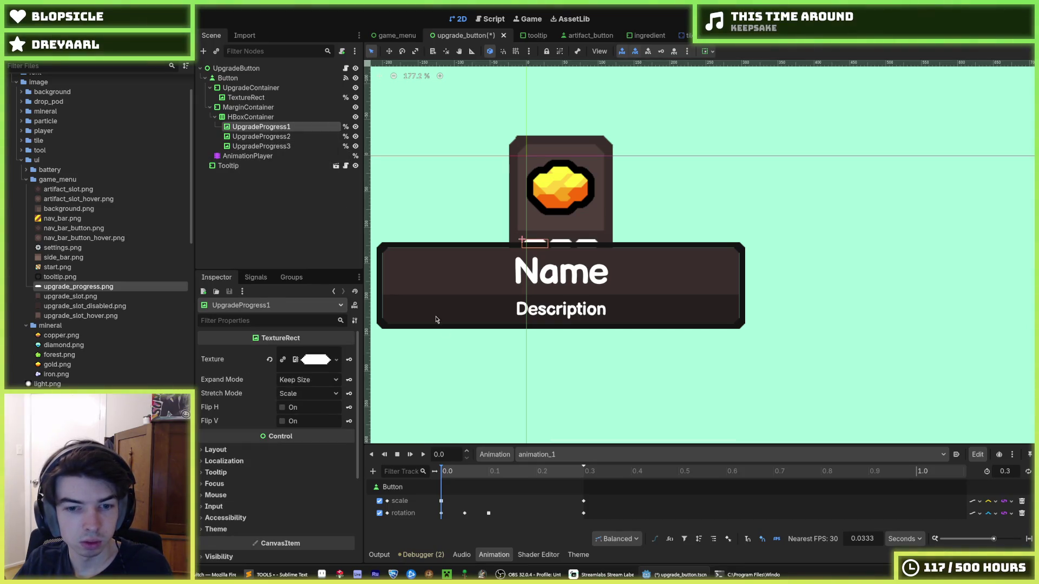
left_click(529, 455)
left_click(533, 469)
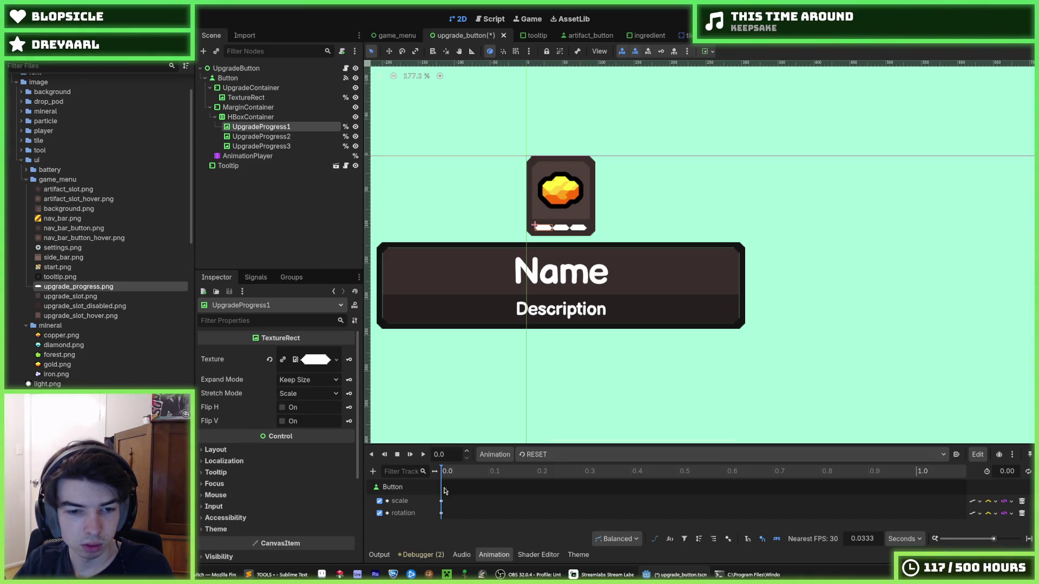
left_click(373, 472)
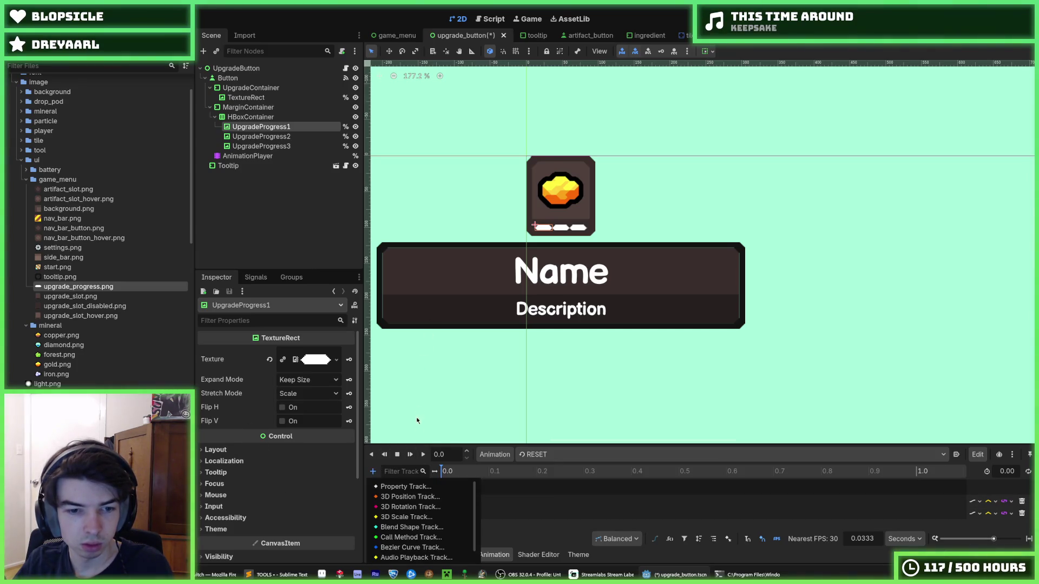
left_click(405, 487)
double_click(499, 241)
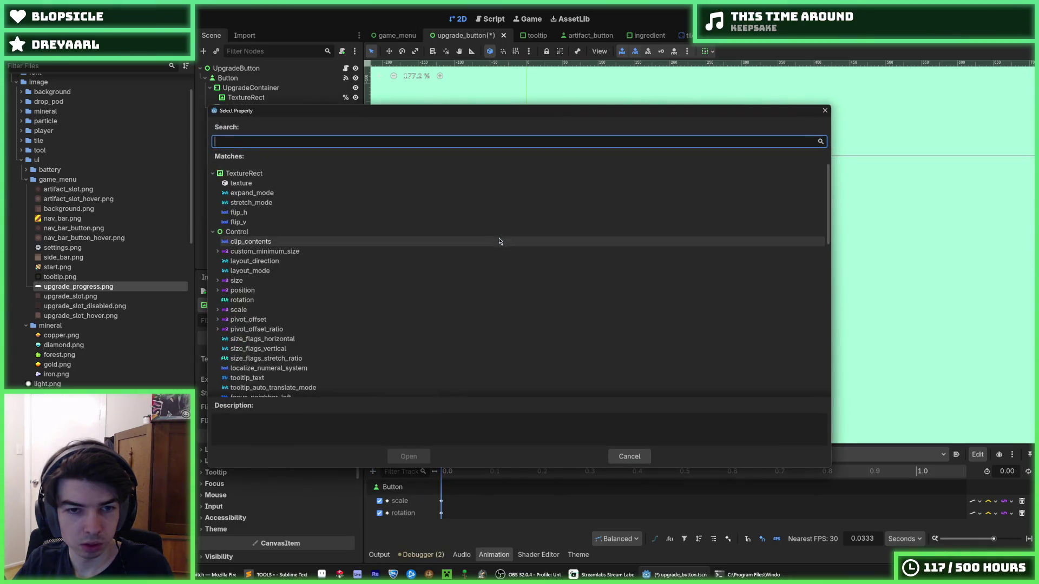
type("scal")
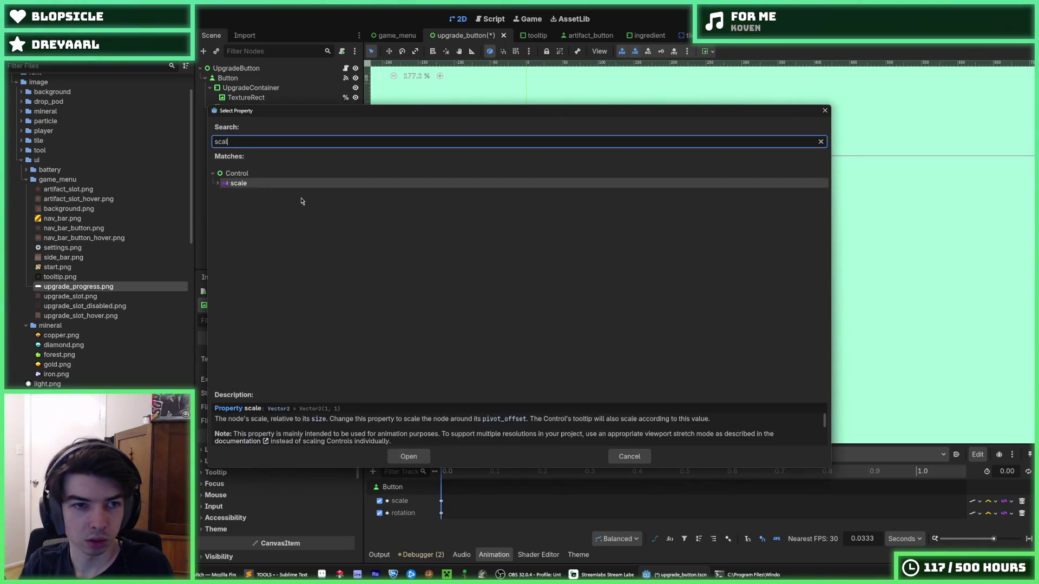
key("Return")
scroll(438, 492, "down", 2)
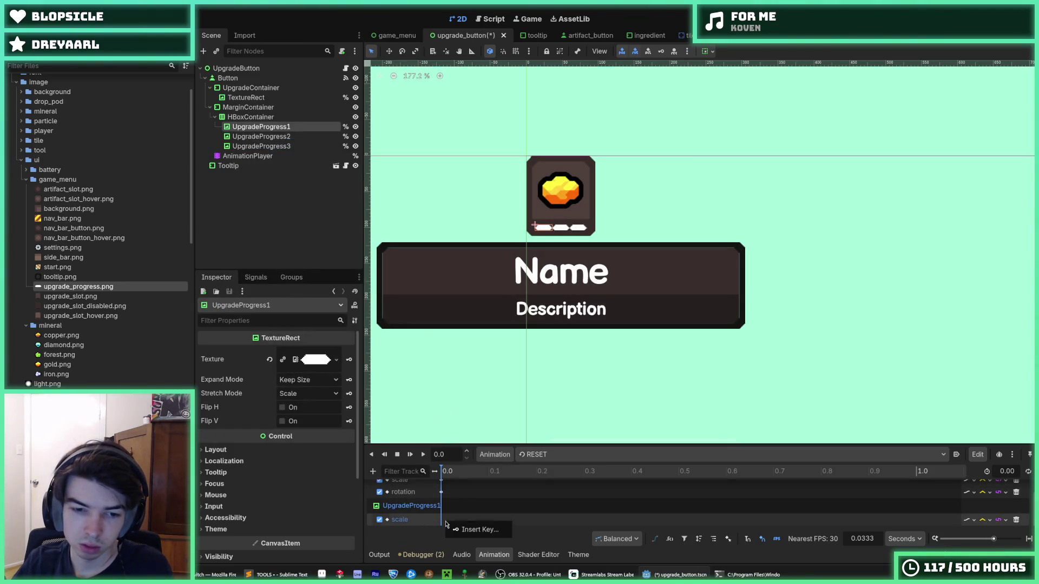
- Switch to animation_1 and hide the Tooltip panel in the scene
left_click(545, 457)
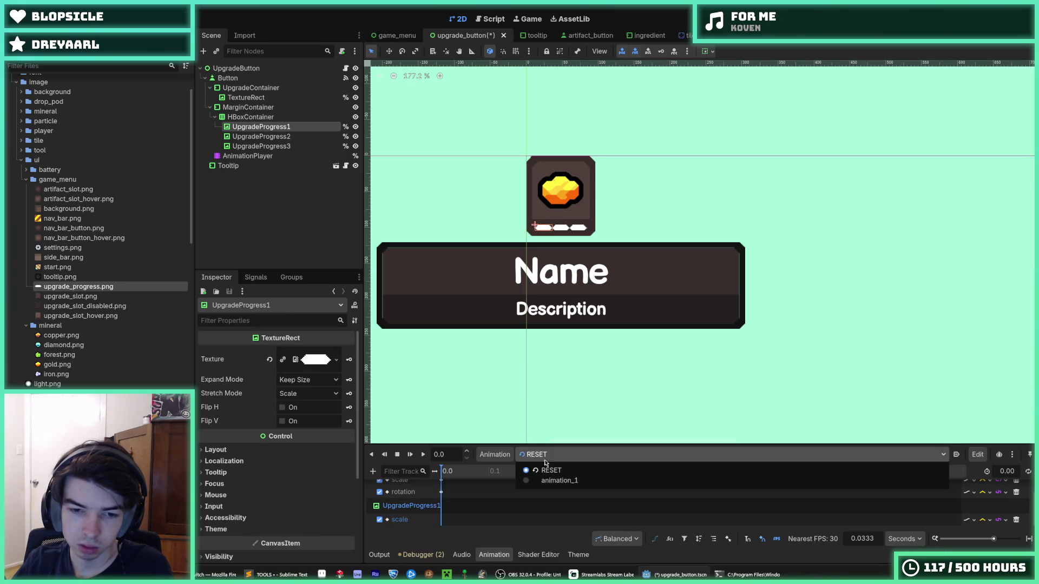
left_click(548, 481)
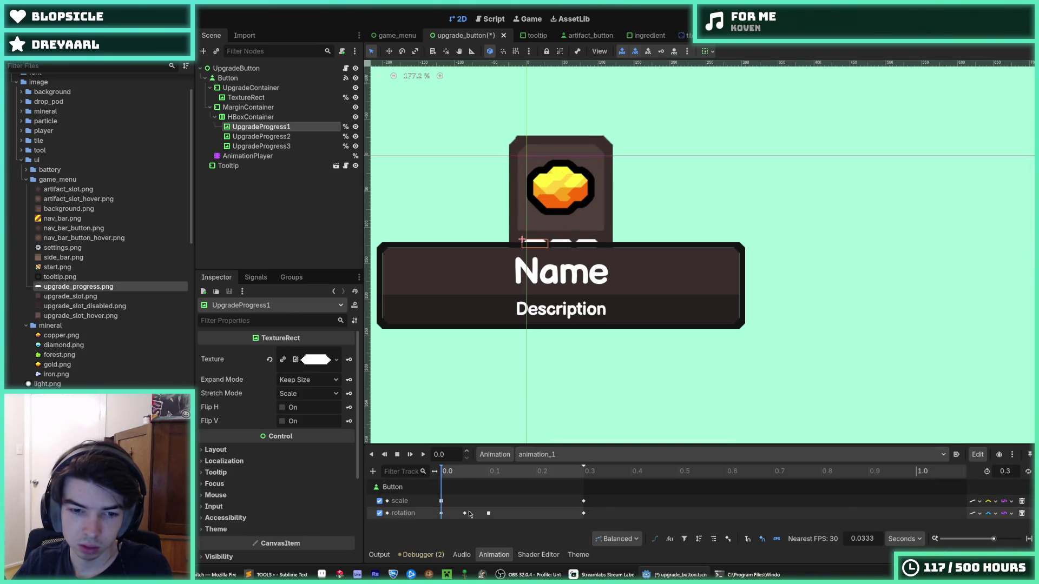
left_click(356, 165)
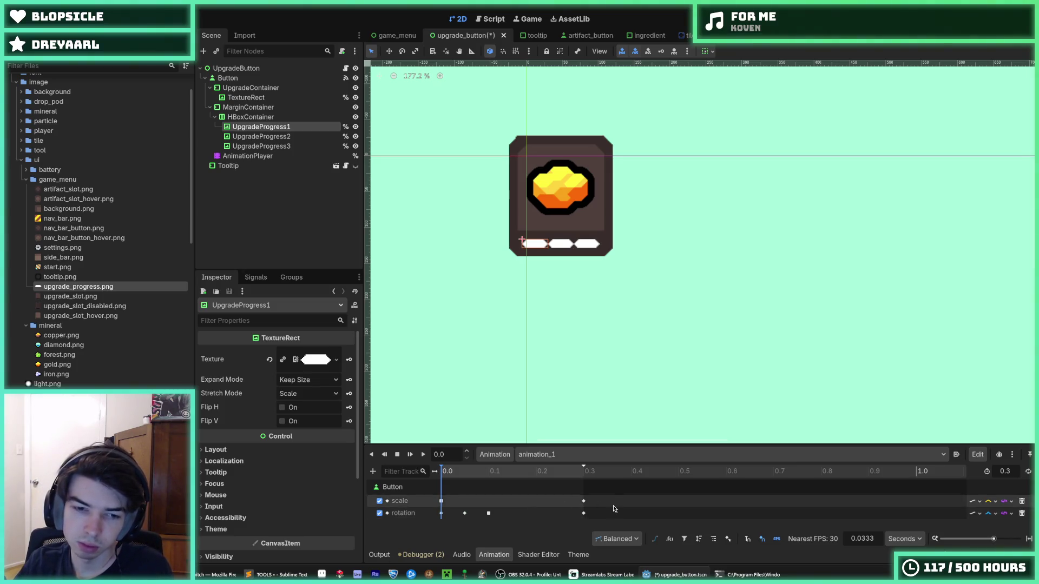
- Add an UpgradeProgress1 scale property track to animation_1
left_click(373, 472)
left_click(411, 487)
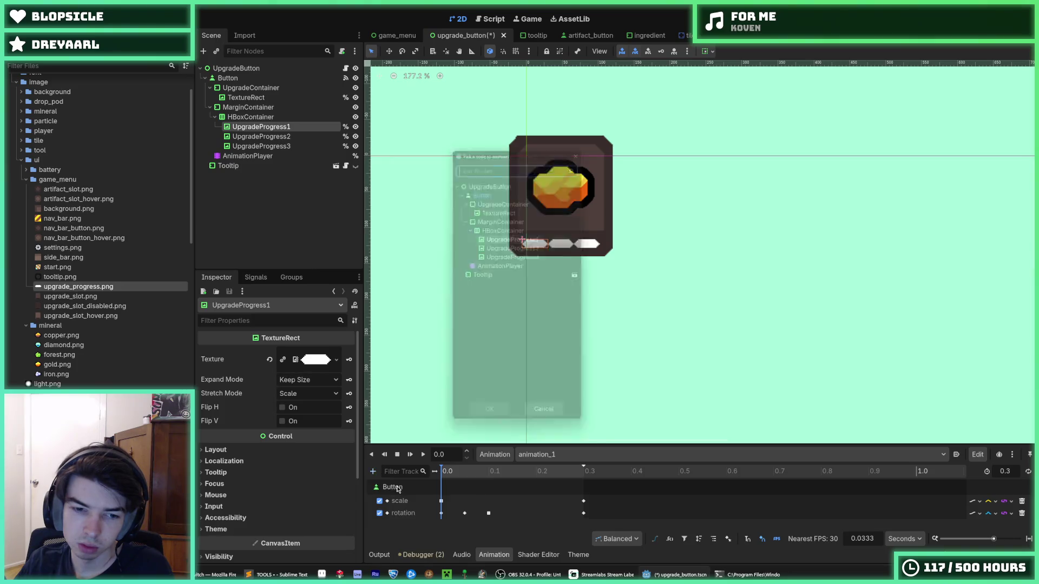
double_click(513, 237)
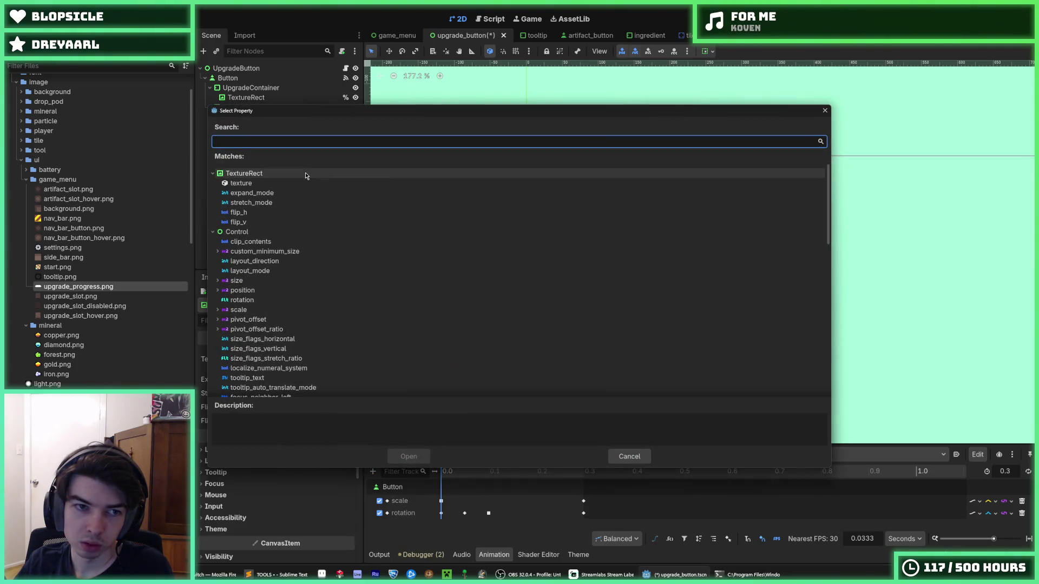
type("scale")
double_click(285, 180)
- Insert a second scale keyframe, steepen the first key's easing, and save the scene
right_click(445, 520)
left_click(457, 527)
left_click(441, 520)
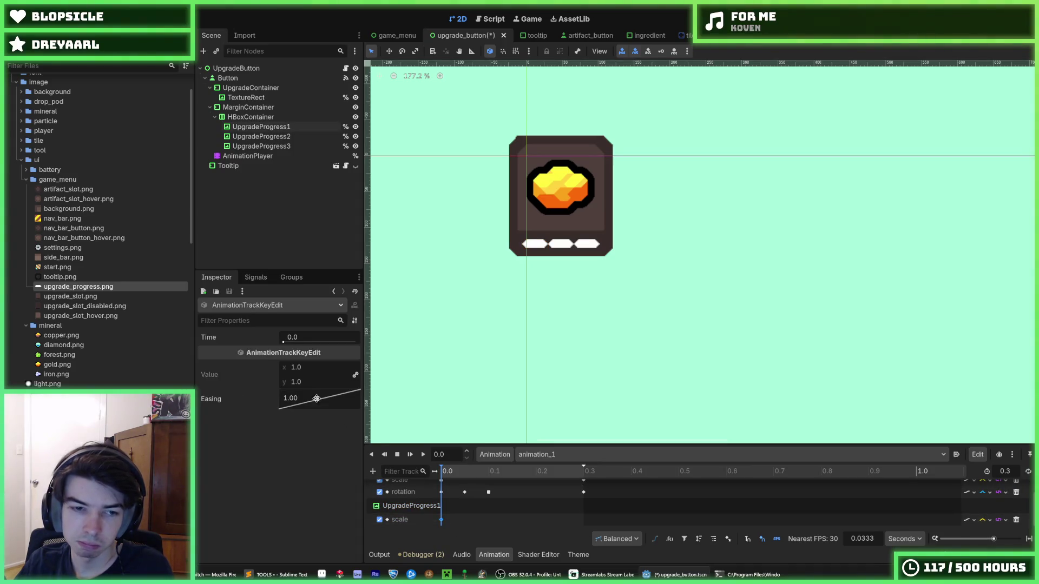
right_click(470, 522)
left_click(489, 494)
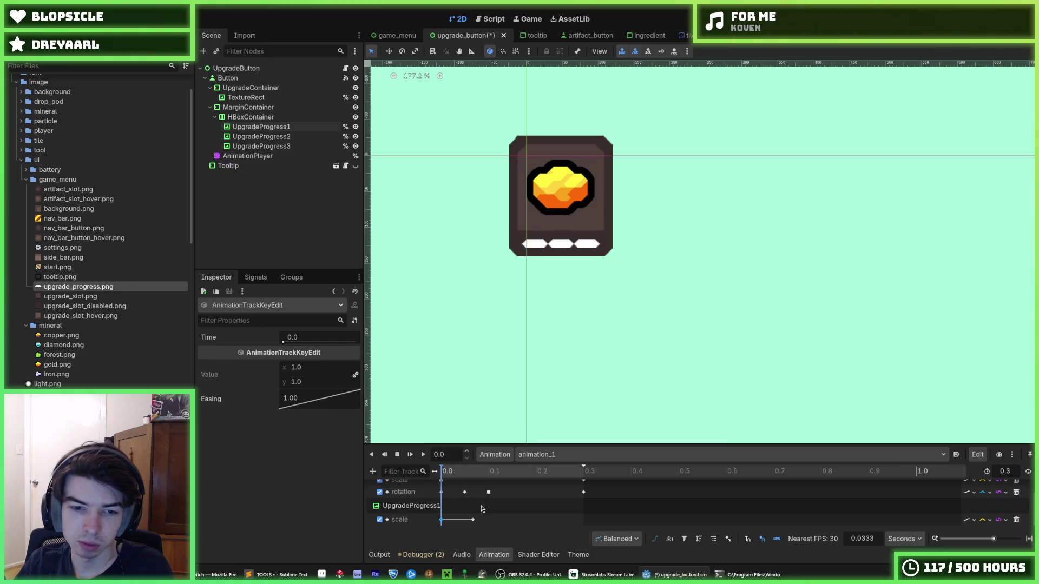
left_click(447, 520)
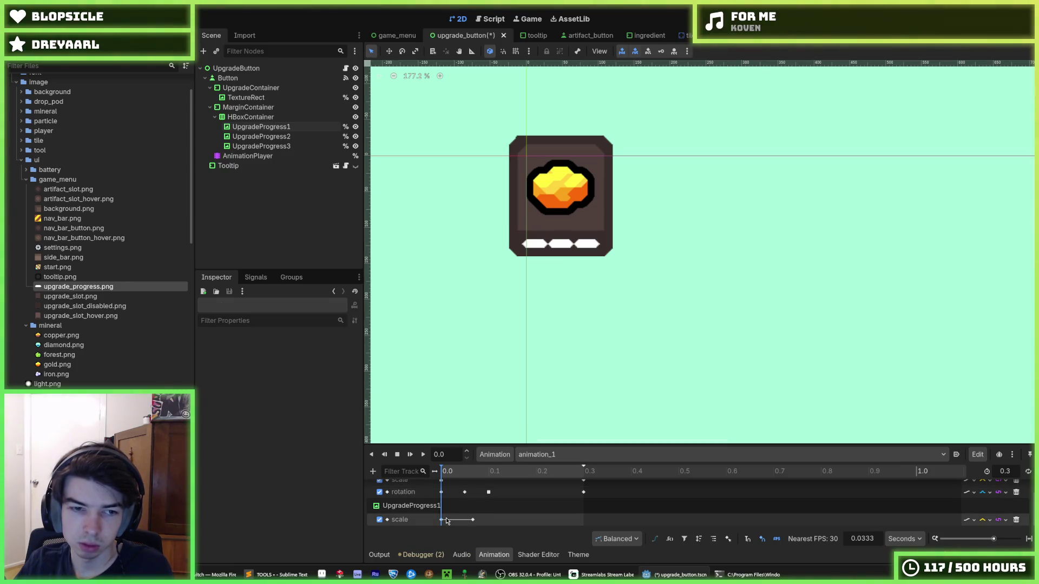
left_click(441, 520)
left_click_drag(297, 401, 325, 399)
key("ctrl+s")
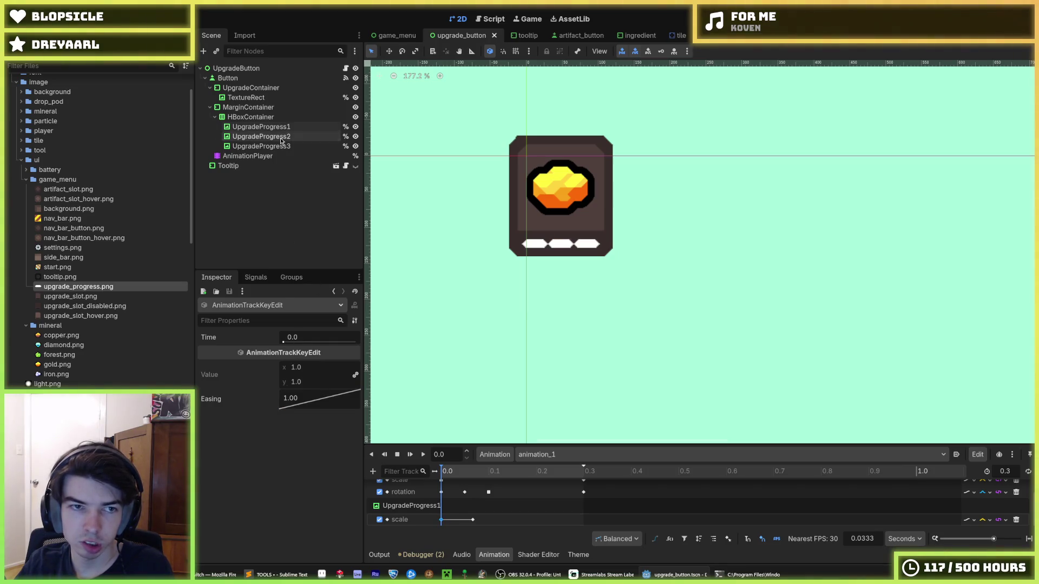
left_click(263, 127)
left_click(303, 393)
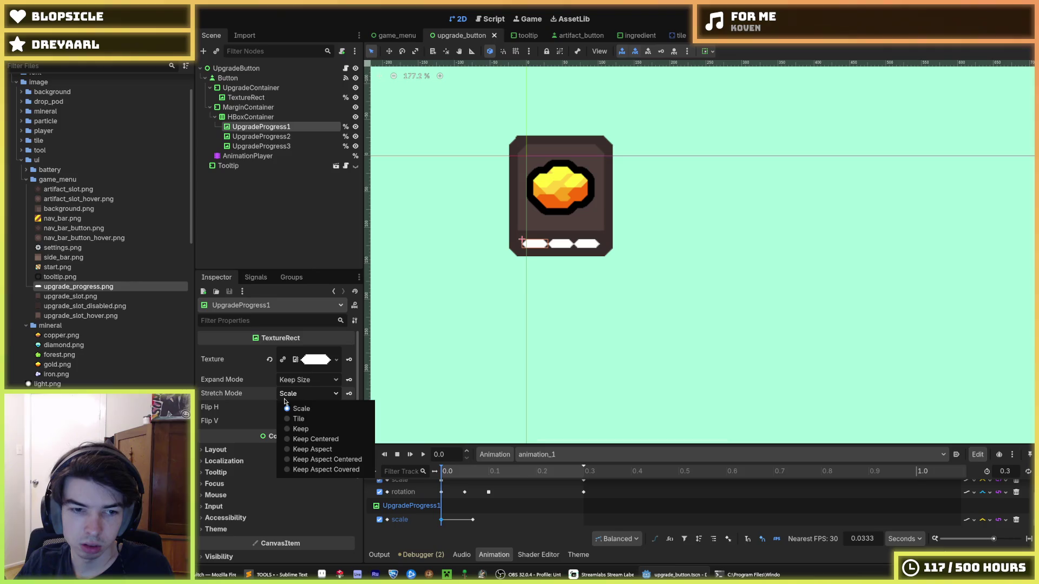
left_click(305, 429)
left_click(302, 393)
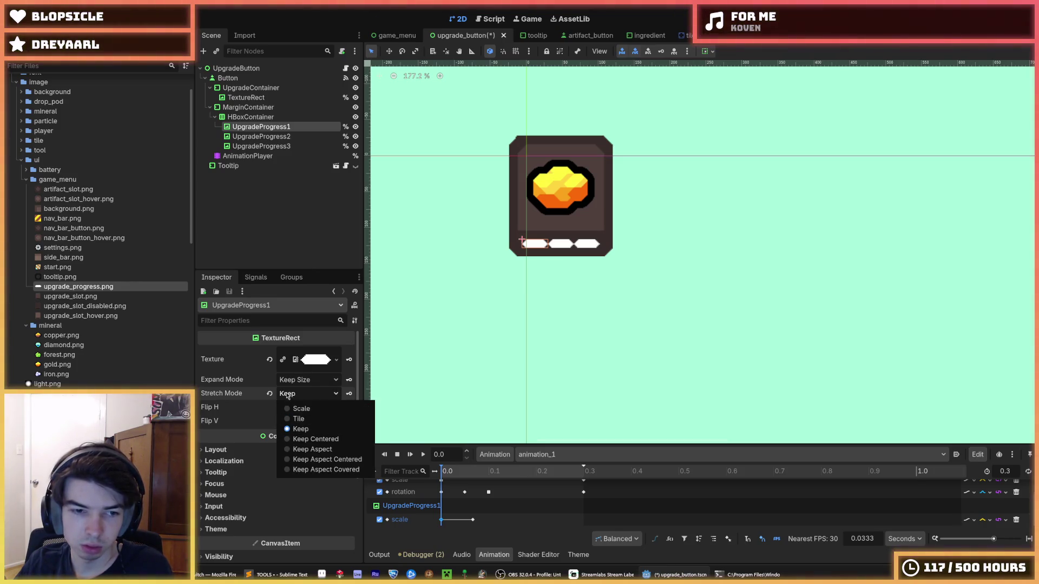
left_click(302, 408)
left_click(247, 452)
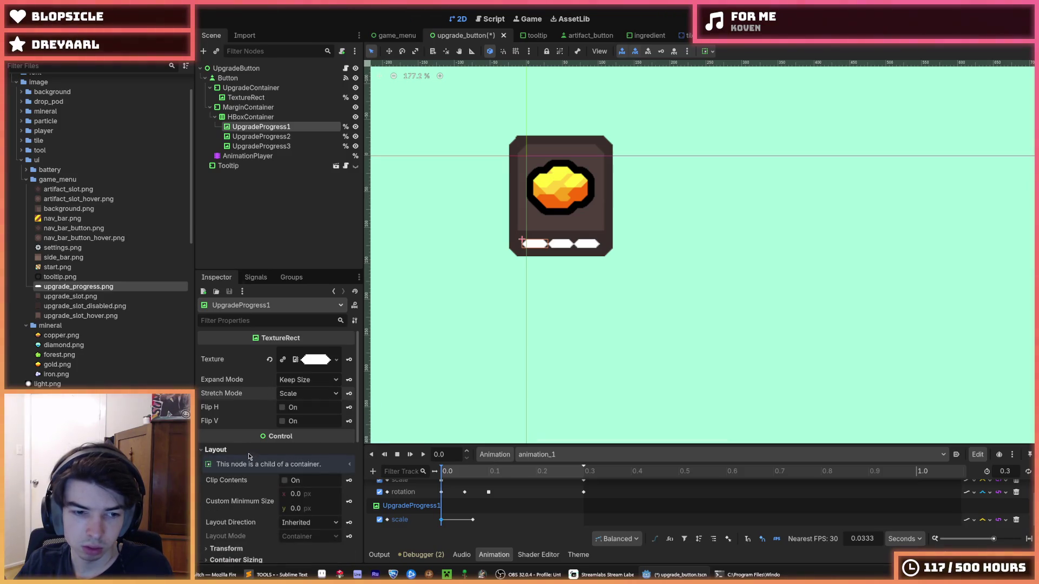
left_click(248, 452)
left_click(248, 452)
scroll(242, 456, "down", 3)
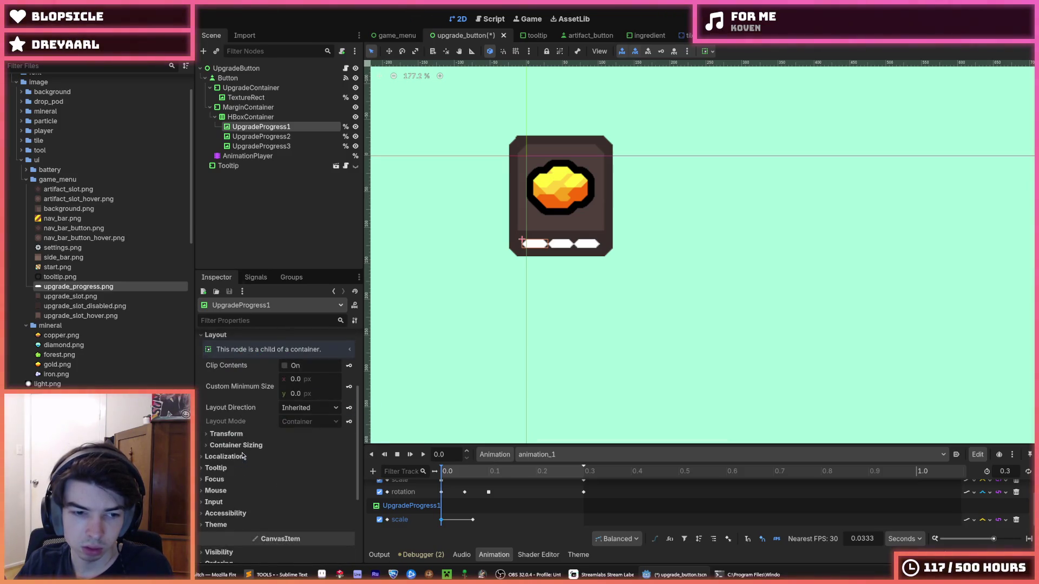
left_click(242, 436)
scroll(243, 436, "down", 2)
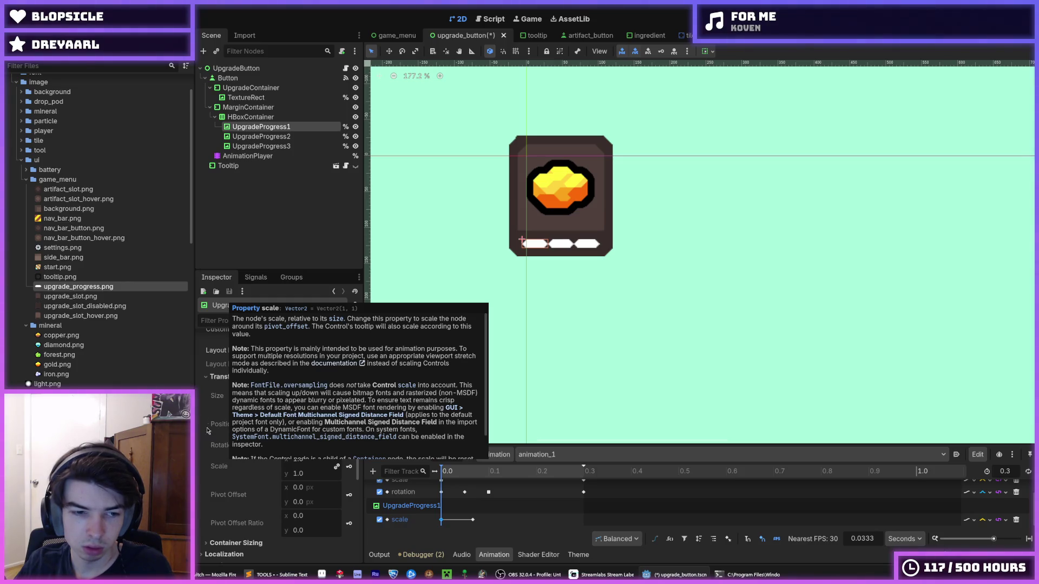
left_click(226, 377)
left_click(236, 388)
left_click(236, 388)
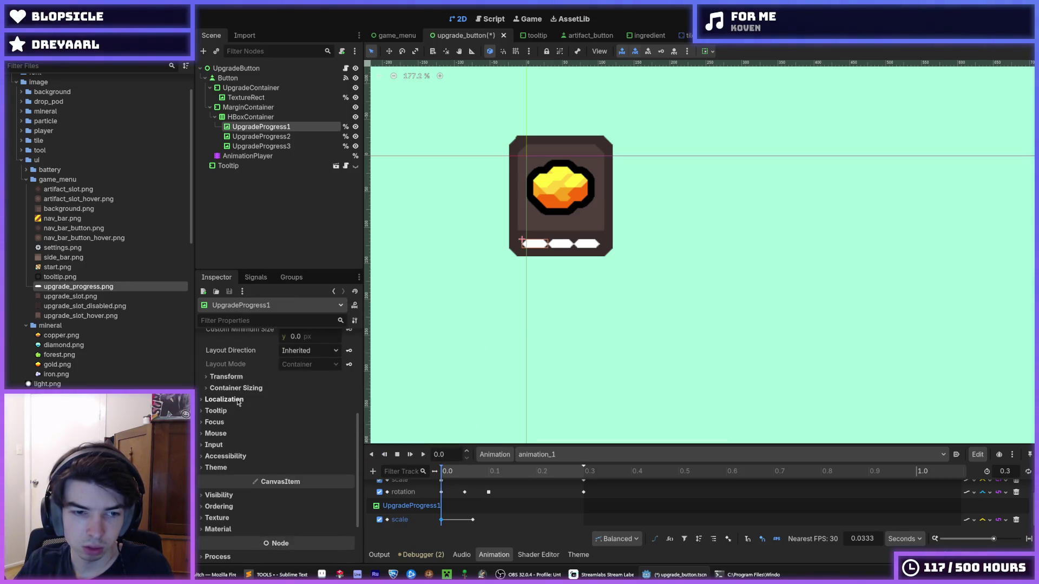
left_click(238, 410)
left_click(238, 410)
scroll(238, 410, "up", 5)
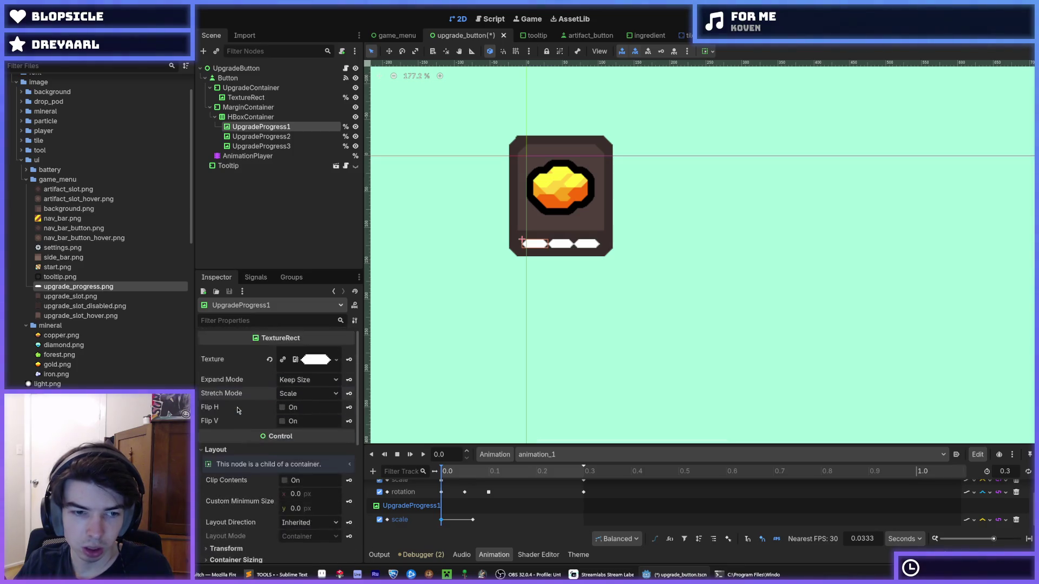
left_click(249, 116)
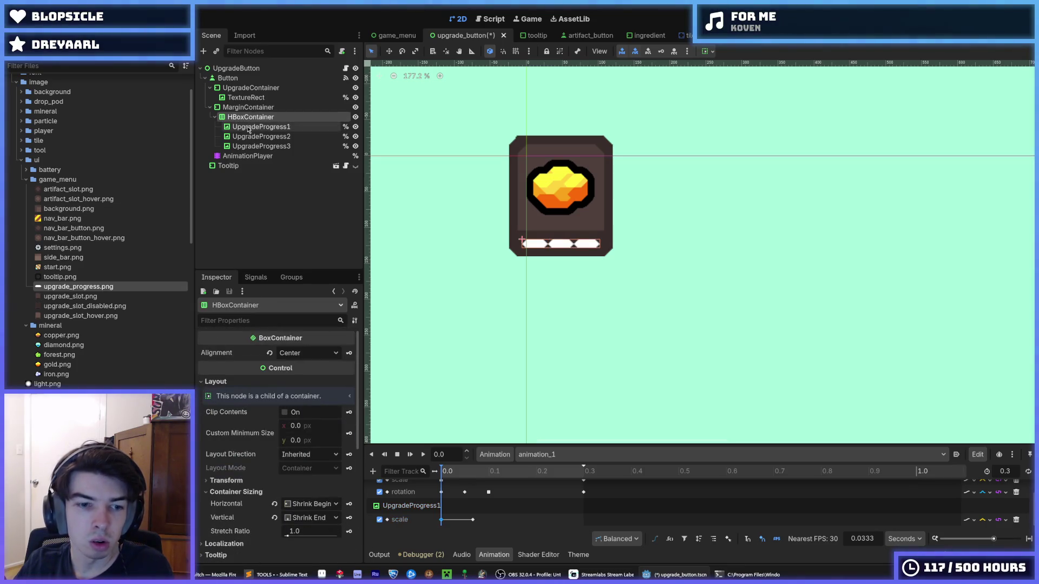
- Try moving UpgradeProgress1 out of the HBoxContainer, then undo the move
left_click(248, 128)
left_click_drag(248, 129, 247, 116)
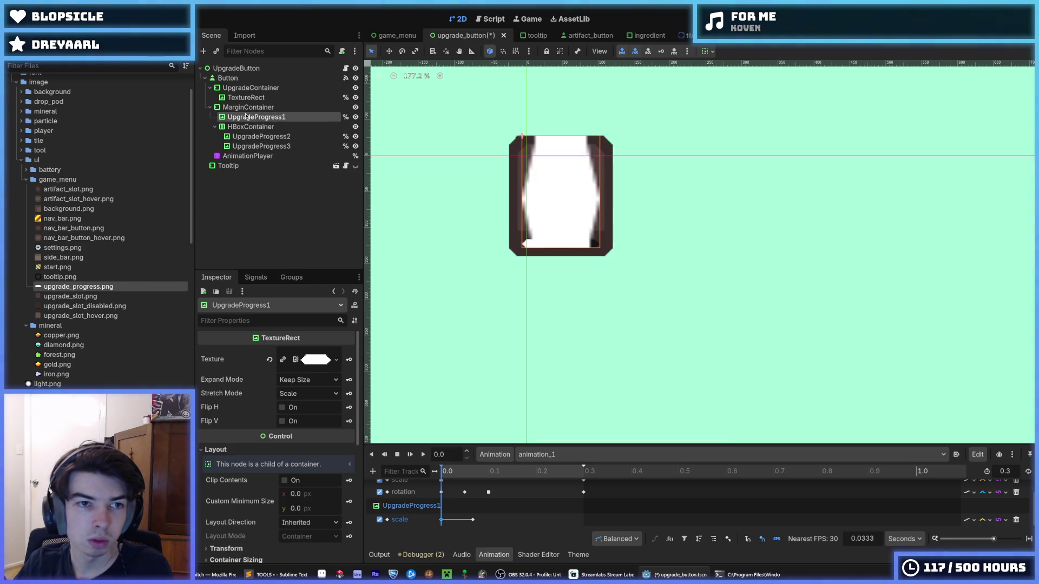
scroll(249, 391, "down", 5)
left_click(226, 405)
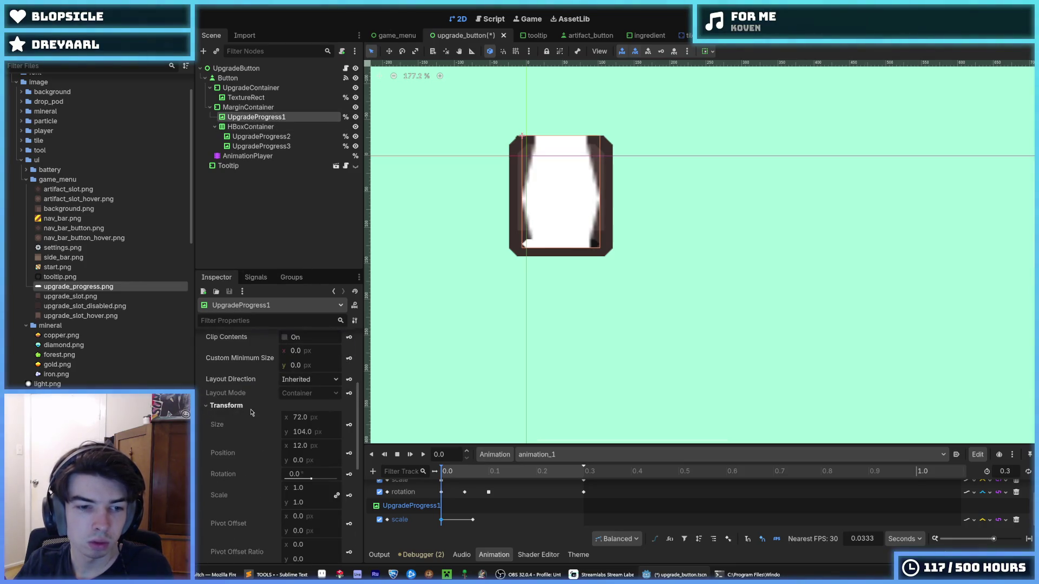
left_click(227, 406)
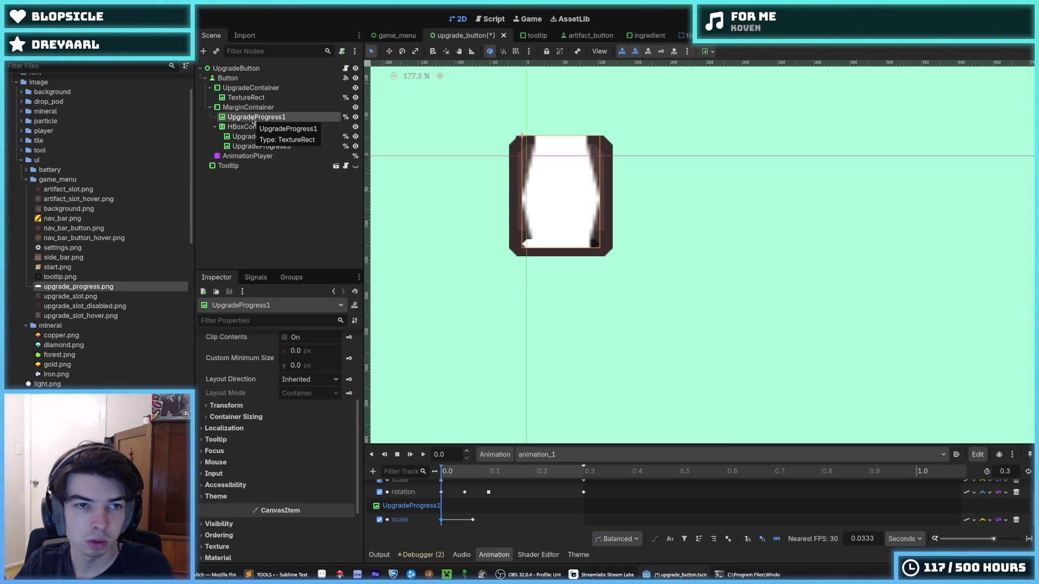
key("ctrl+z")
- Reselect UpgradeProgress1 and browse its Transform and Container Sizing sections
left_click(240, 406)
left_click(240, 405)
left_click(243, 418)
left_click(244, 417)
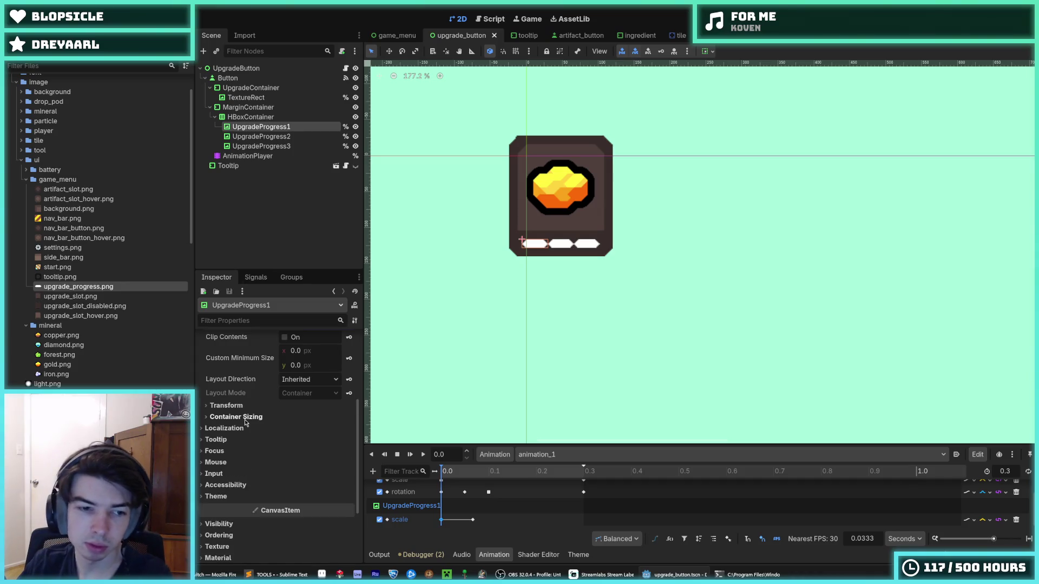
scroll(245, 423, "up", 5)
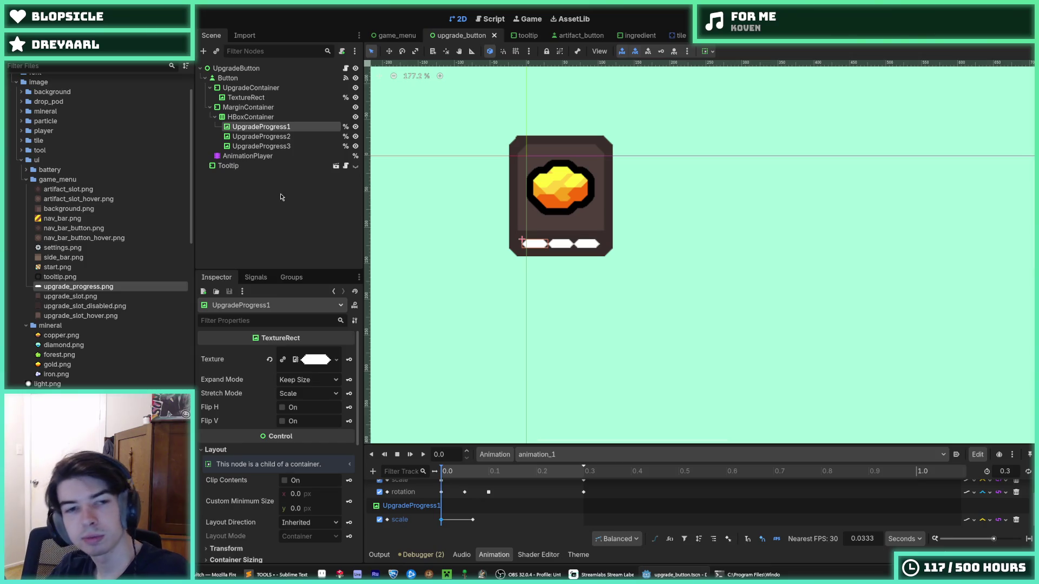
left_click(275, 145)
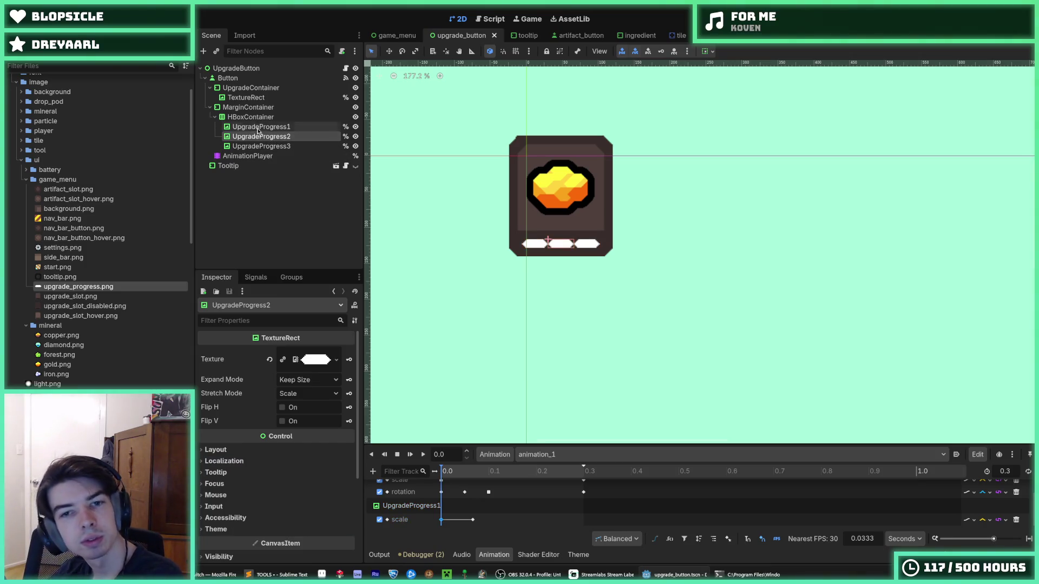
left_click(262, 127)
left_click(215, 450)
scroll(251, 407, "down", 5)
left_click(250, 406)
left_click(250, 406)
- Skim the Localization, Tooltip, Focus and Mouse sections, then inspect the 0.0 s scale key (1, 1)
left_click(254, 418)
left_click(254, 417)
left_click(246, 428)
left_click(246, 429)
left_click(241, 440)
left_click(242, 440)
left_click(241, 452)
left_click(242, 452)
left_click(239, 463)
left_click(239, 463)
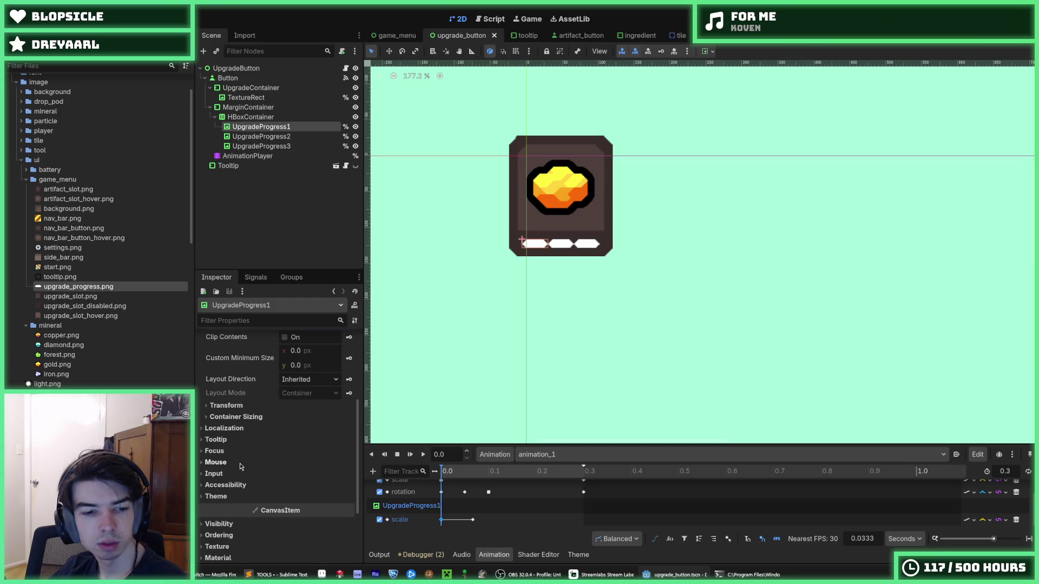
left_click(263, 117)
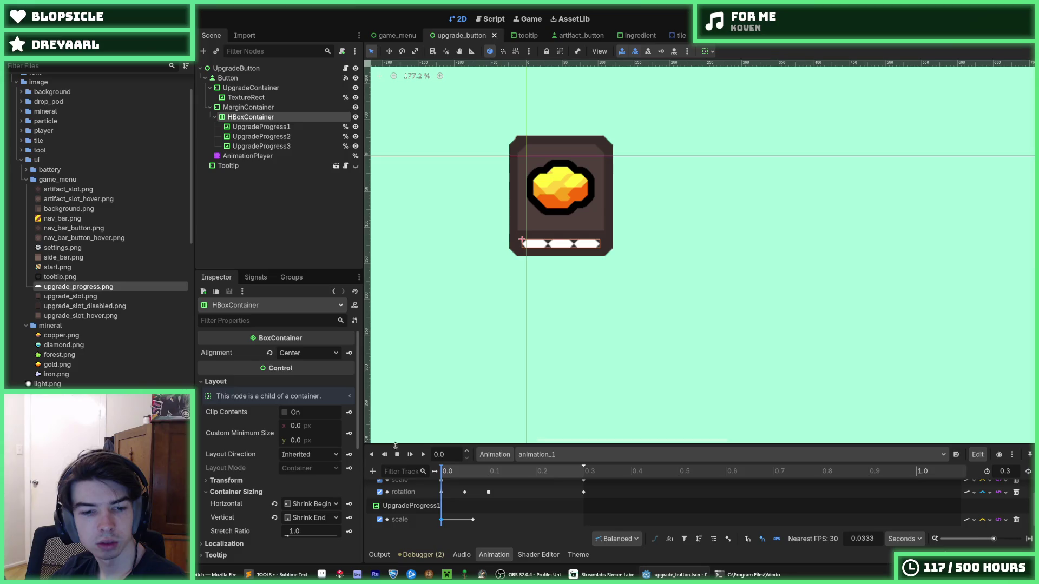
left_click(442, 519)
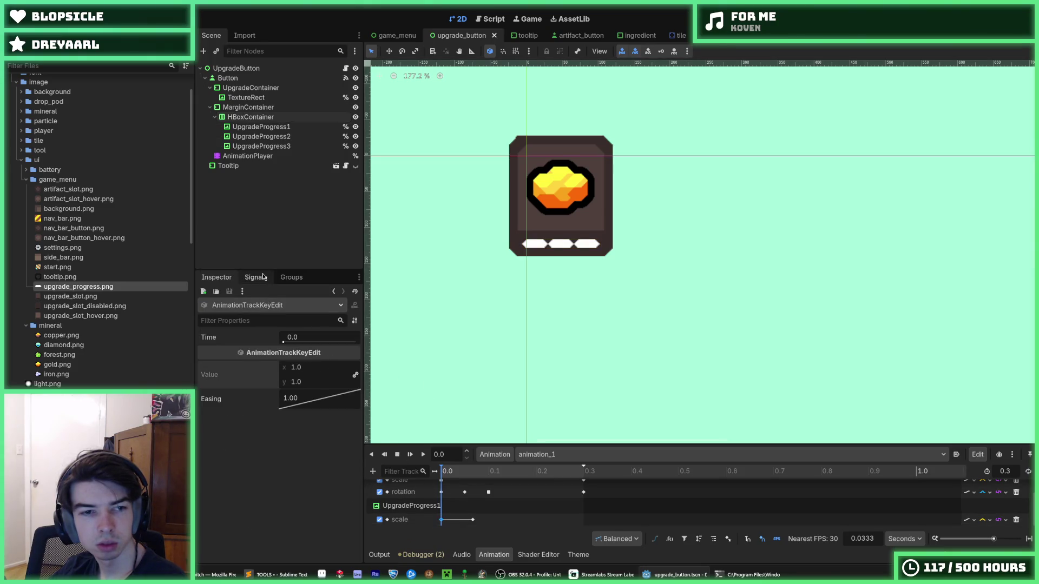
- Review UpgradeProgress1's texture expand and stretch options, keeping stretch at Scale
right_click(453, 520)
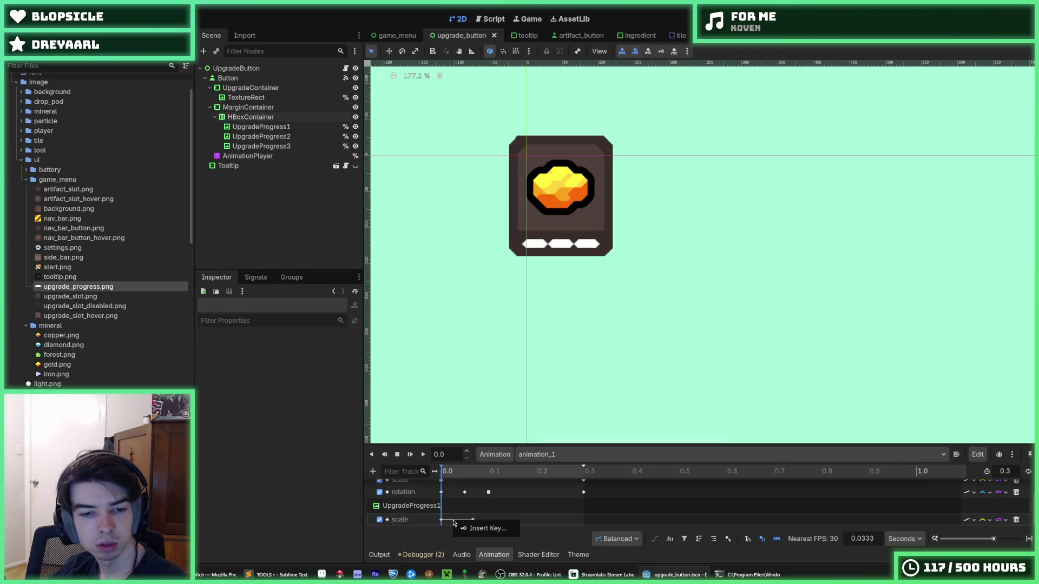
left_click(262, 127)
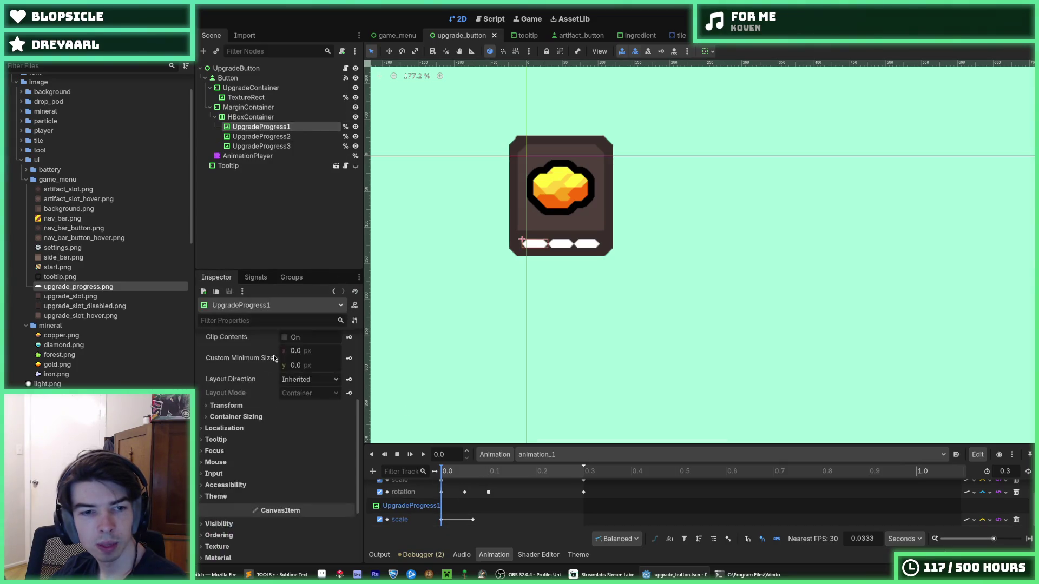
left_click(297, 380)
left_click(301, 382)
left_click(304, 394)
left_click(305, 395)
left_click(306, 397)
left_click(305, 398)
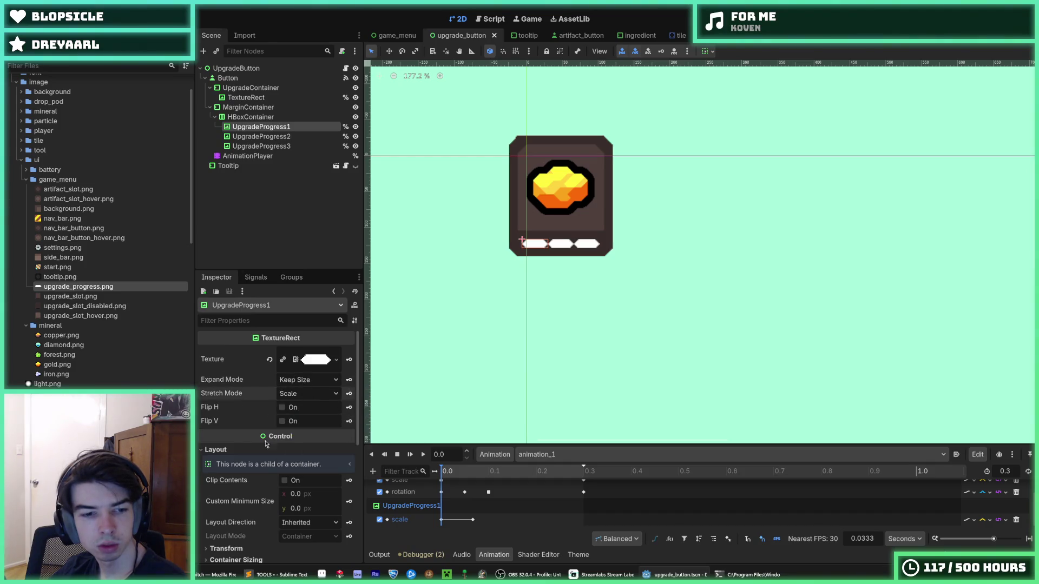
- Try widening the pip's custom minimum width, then undo the change
scroll(303, 454, "down", 1)
left_click_drag(299, 466, 315, 466)
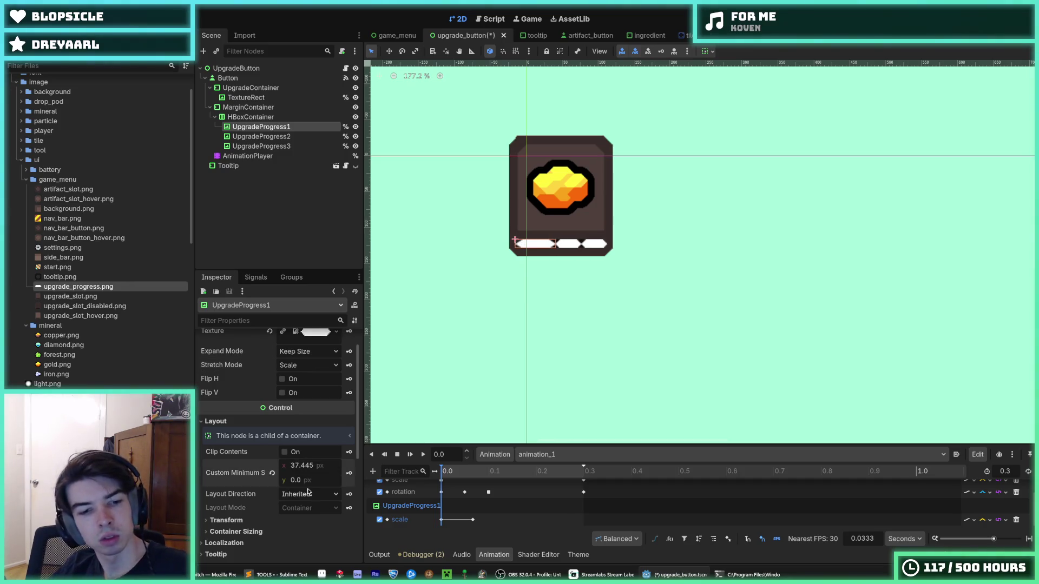
key("ctrl+z")
key("ctrl+z")
key("ctrl+z")
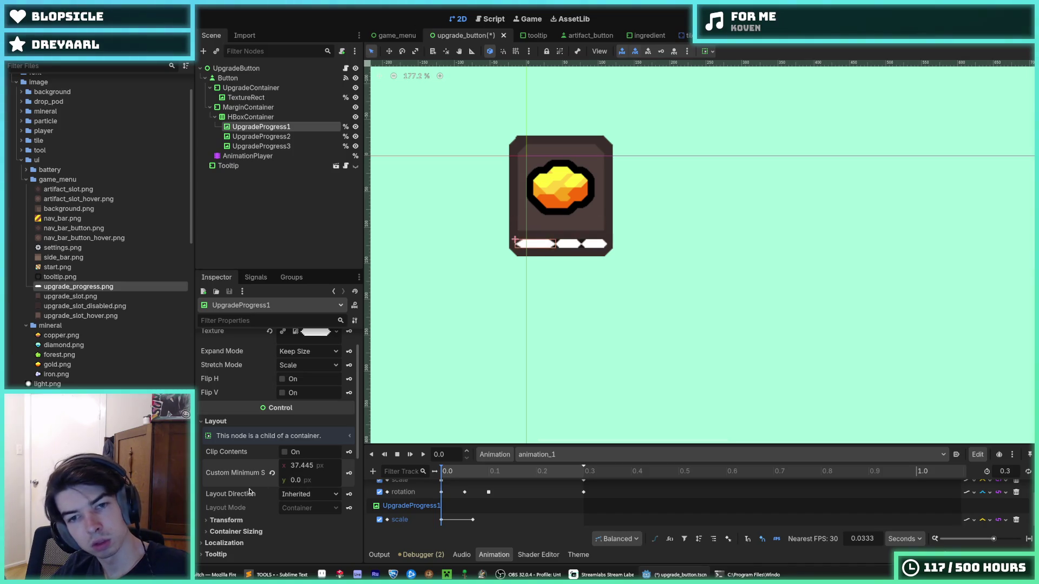
left_click(247, 520)
left_click(248, 520)
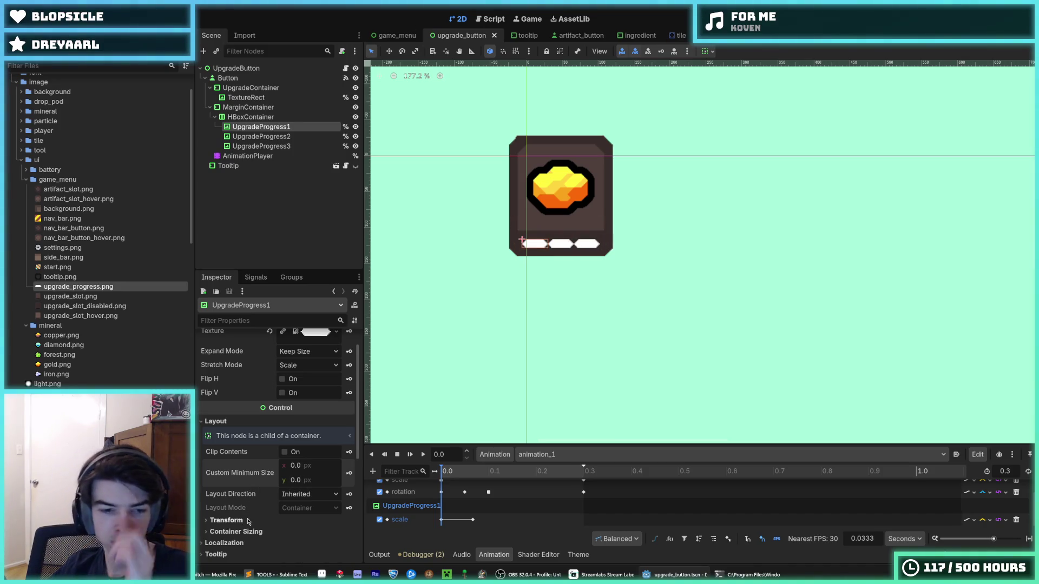
- Enable horizontal Expand in the pip's Container Sizing settings
scroll(247, 487, "down", 2)
left_click(245, 464)
left_click(245, 466)
left_click(238, 474)
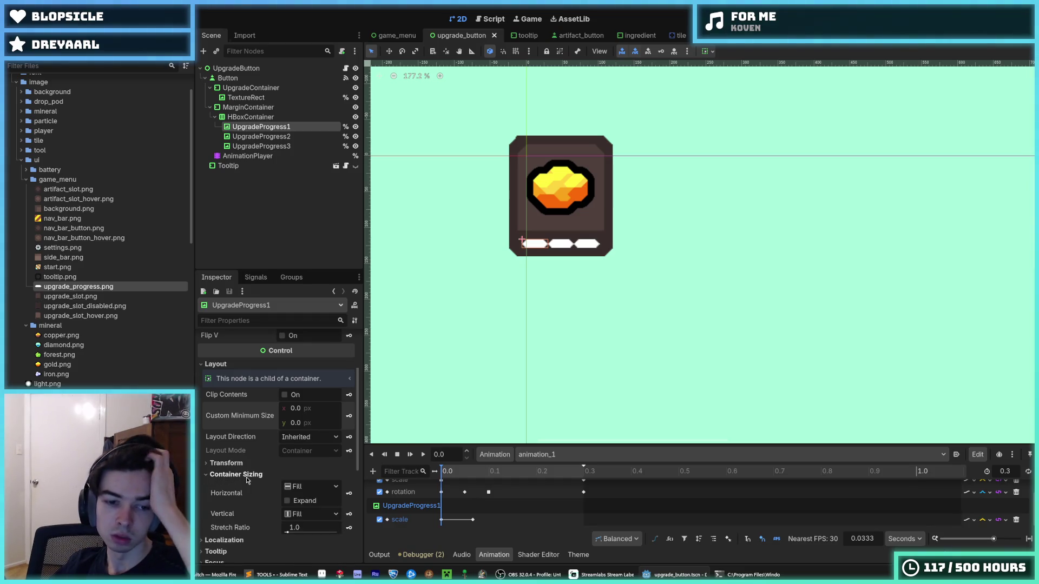
left_click(287, 501)
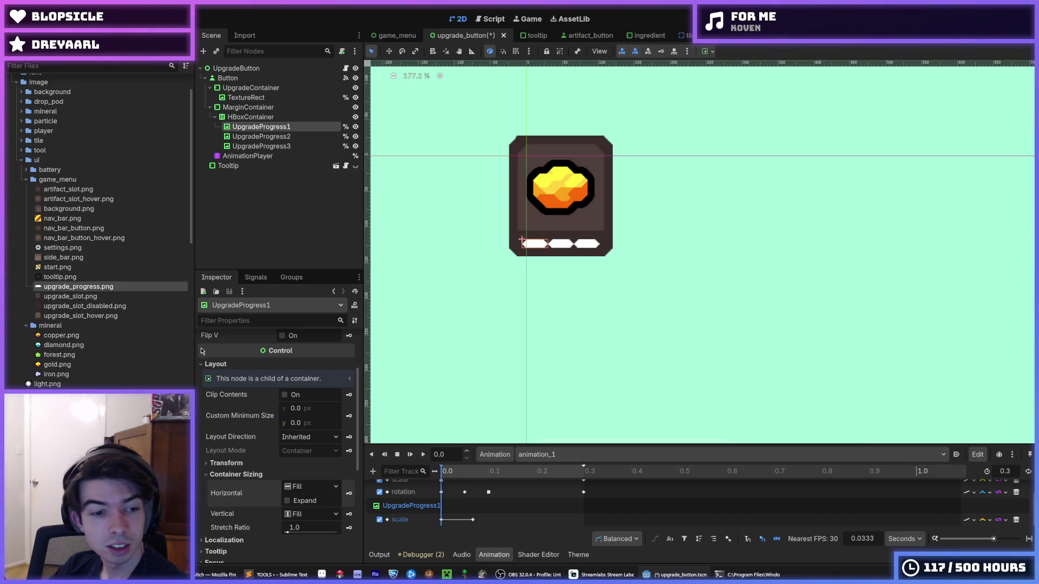
left_click(226, 463)
left_click(226, 463)
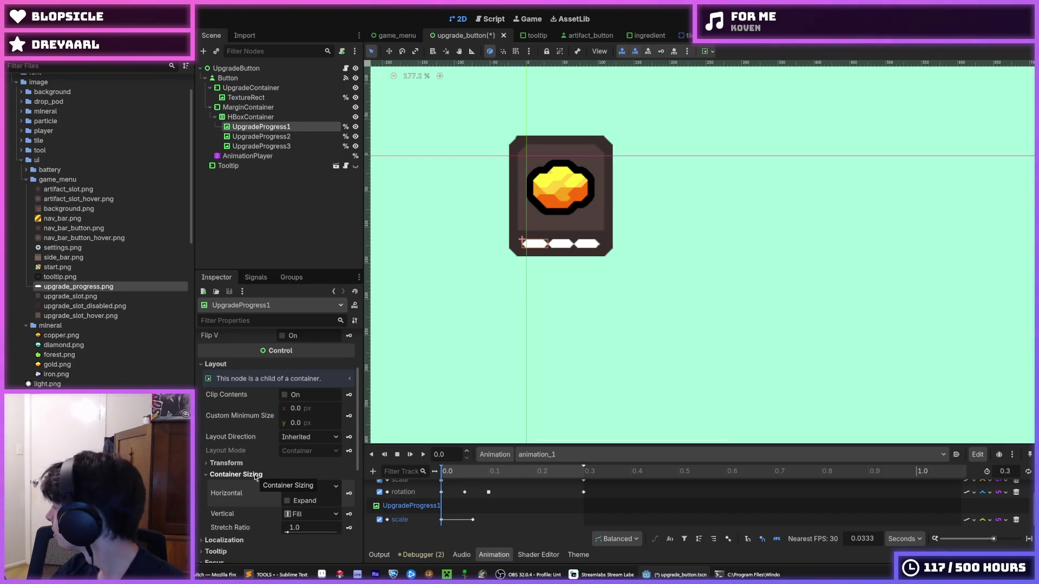
left_click(255, 474)
scroll(223, 472, "down", 3)
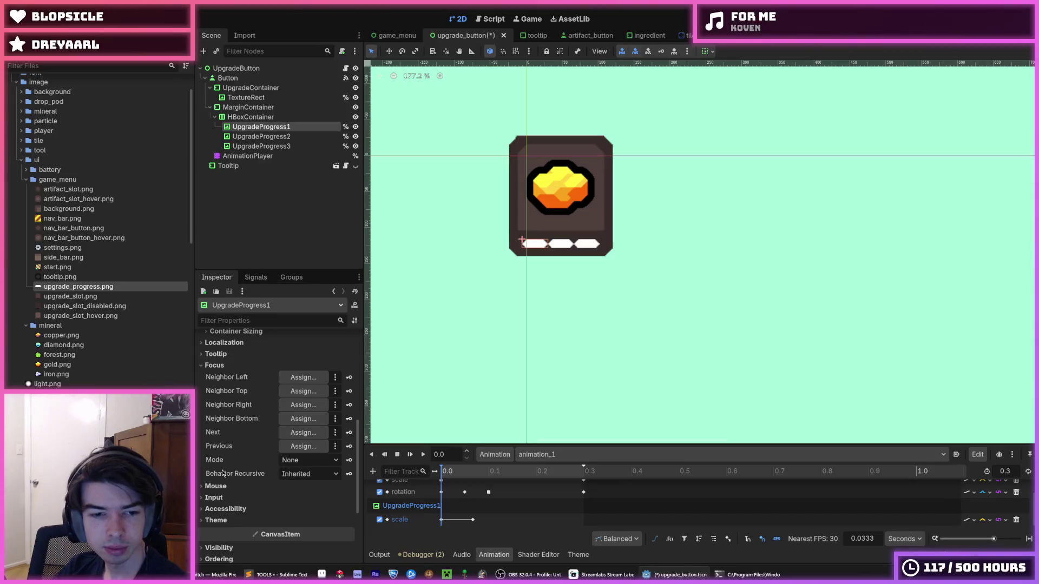
- Confirm the pip's texture expand stays Keep Size and stretch stays Scale
mouse_move(222, 464)
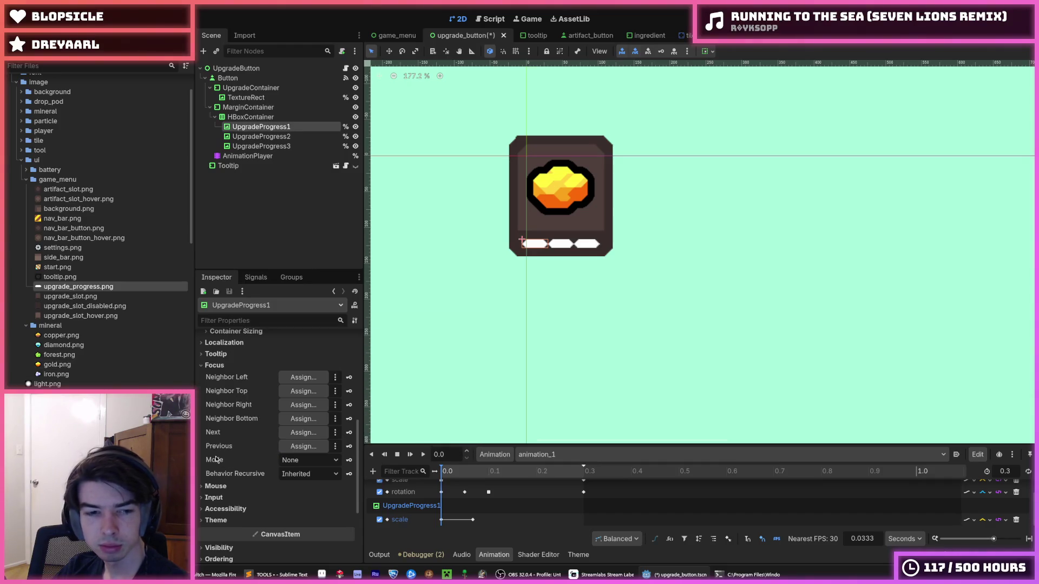
scroll(216, 380, "up", 5)
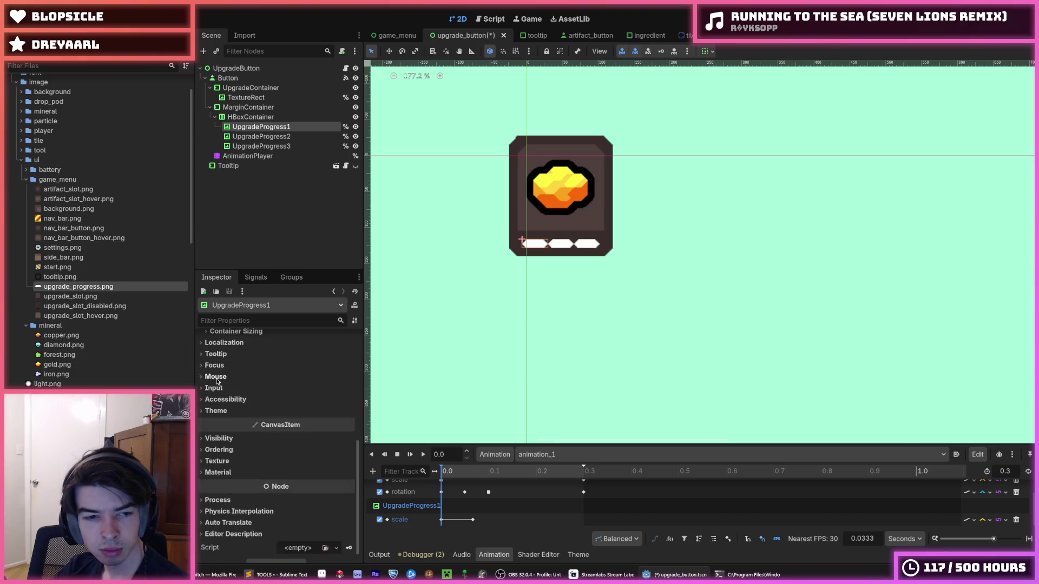
scroll(221, 390, "up", 4)
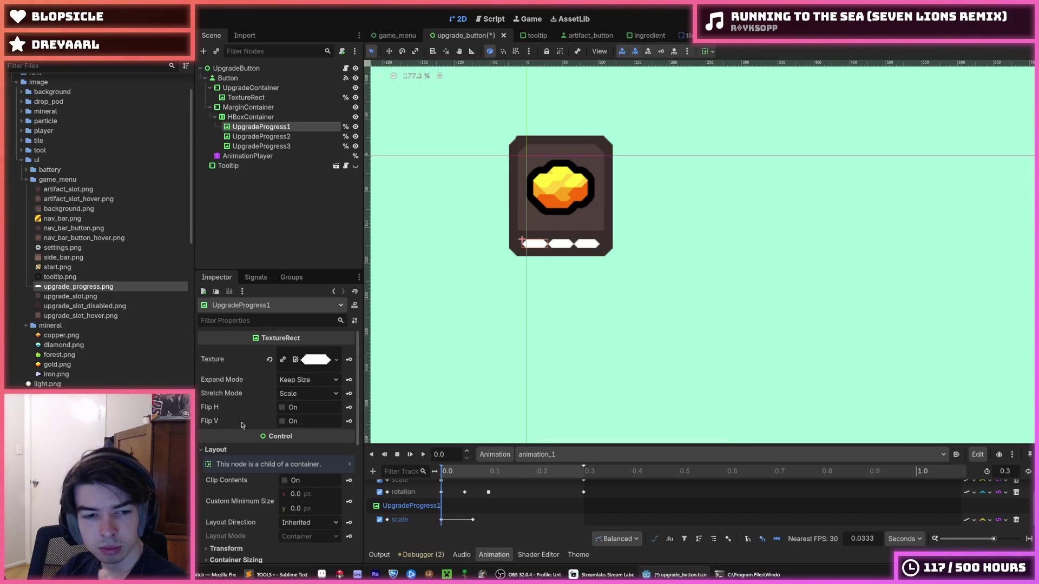
left_click(290, 383)
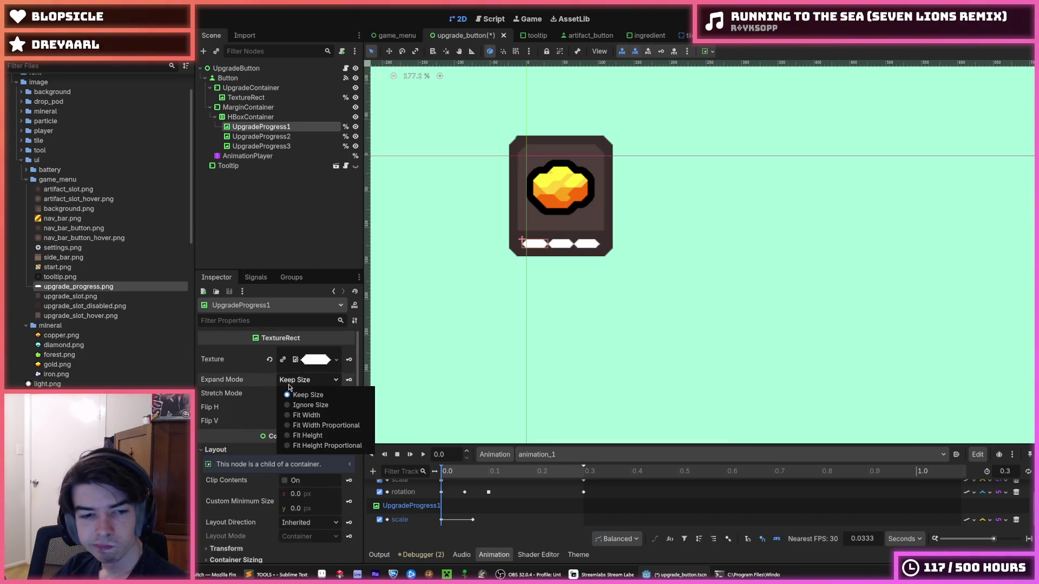
left_click(291, 385)
left_click(304, 394)
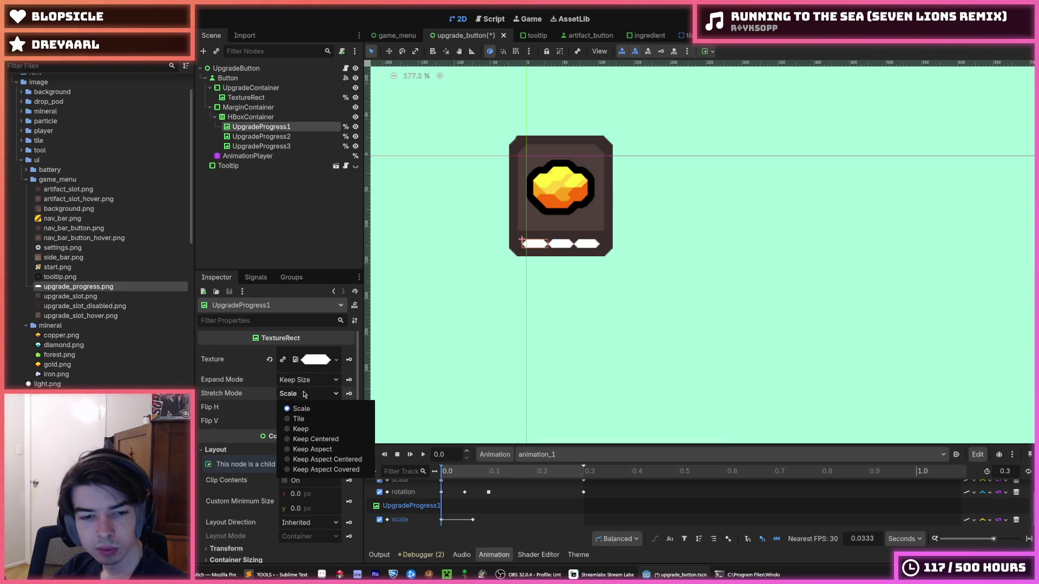
left_click(304, 394)
- Check the pip's transform, Inherited layout direction and container sizing, leaving them unchanged
scroll(302, 401, "down", 2)
left_click(244, 493)
left_click(297, 469)
left_click(297, 469)
left_click(269, 492)
left_click(278, 504)
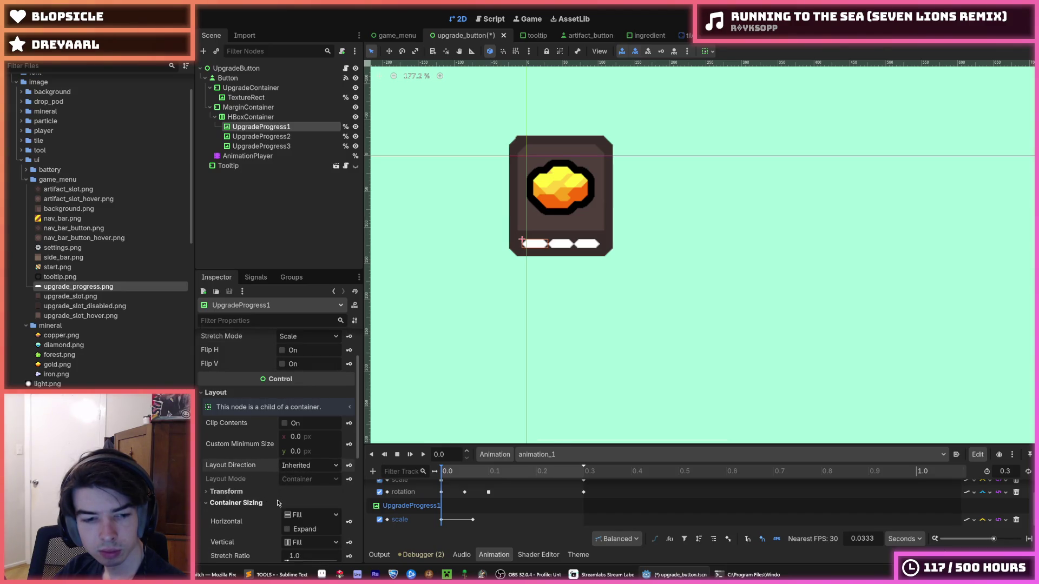
scroll(254, 432, "down", 4)
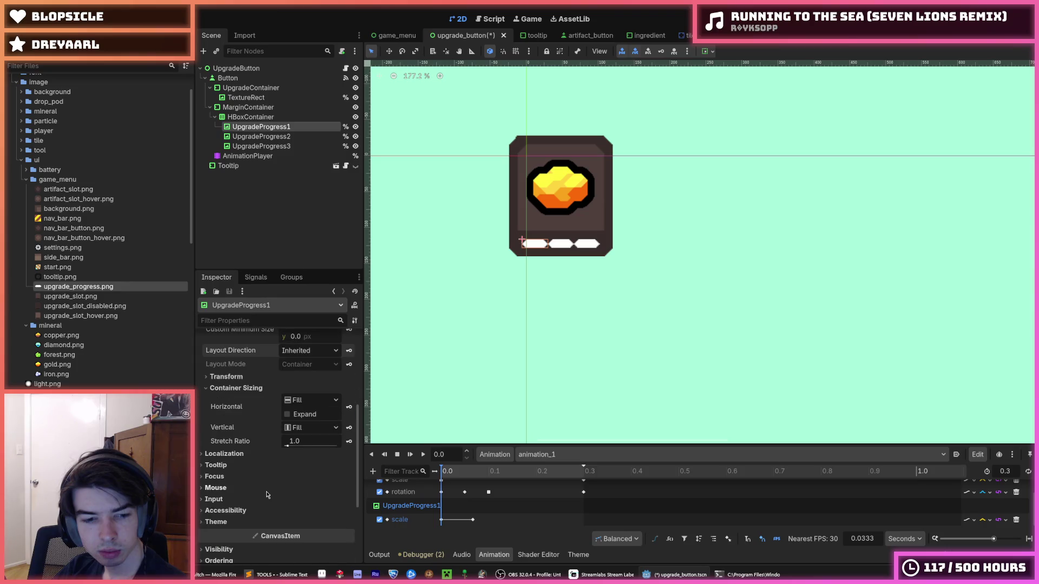
left_click(246, 390)
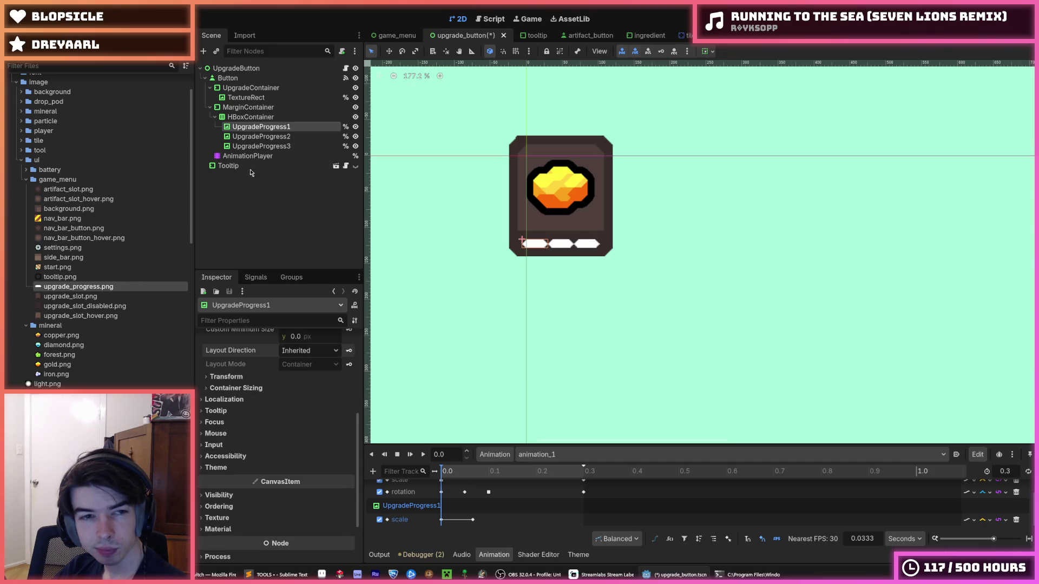
- Select the AnimationPlayer in the Scene tree to view its properties
left_click(264, 156)
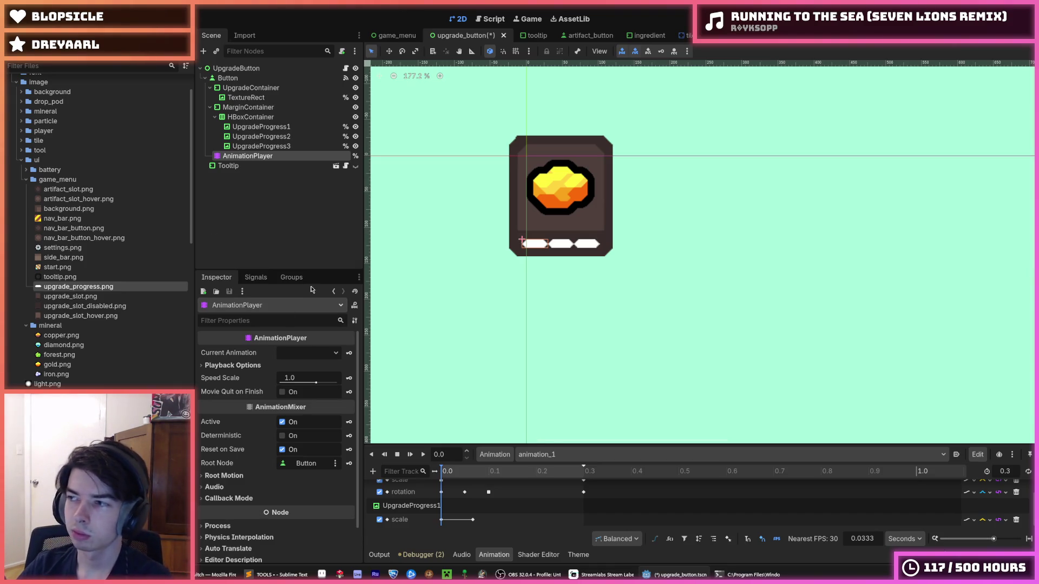
left_click(292, 147)
left_click(254, 156)
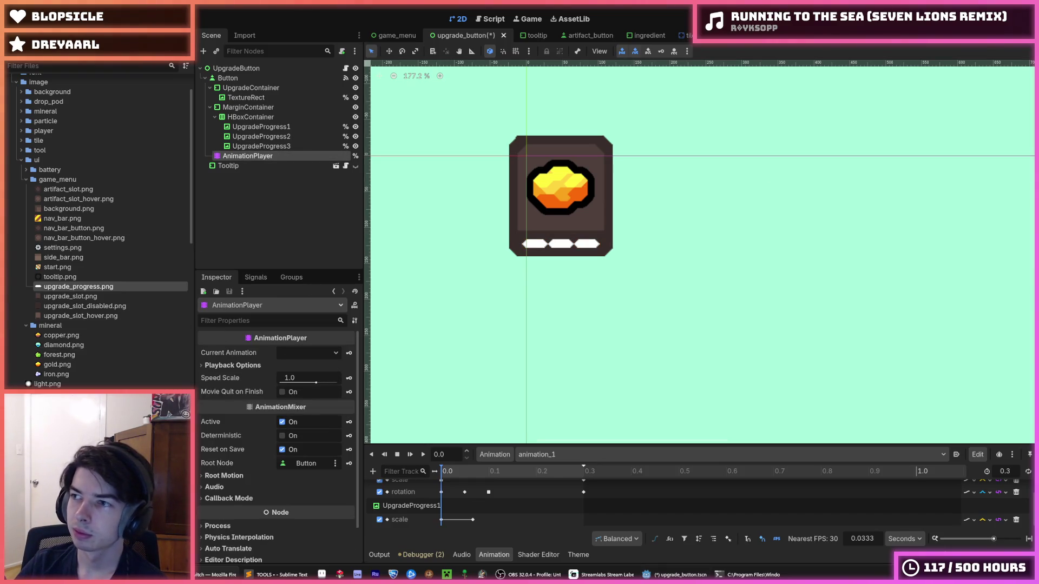
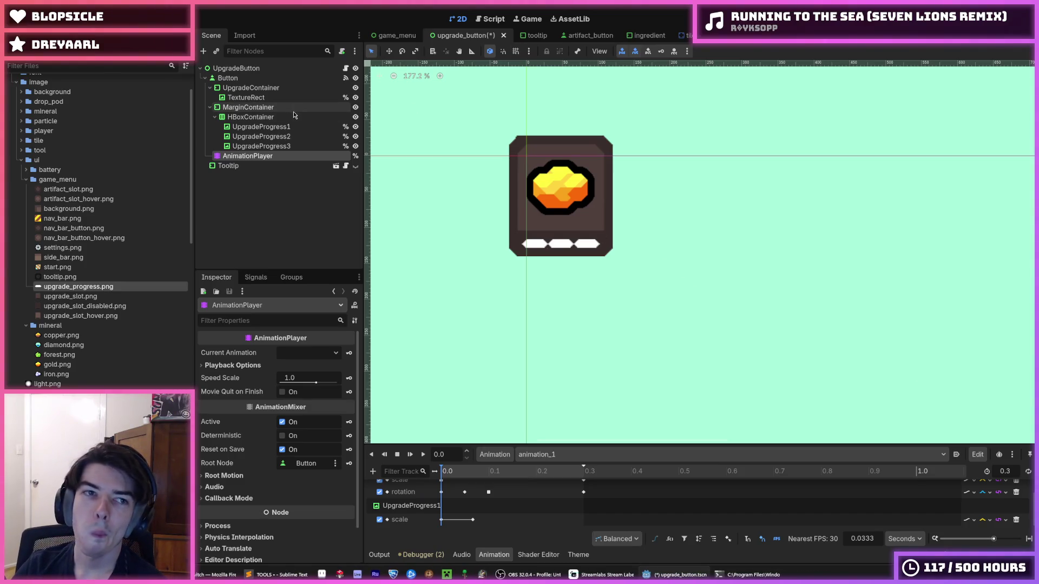
- Inspect the UpgradeProgress pips, HBoxContainer and MarginContainer in the Scene dock
left_click(258, 128)
left_click(256, 137)
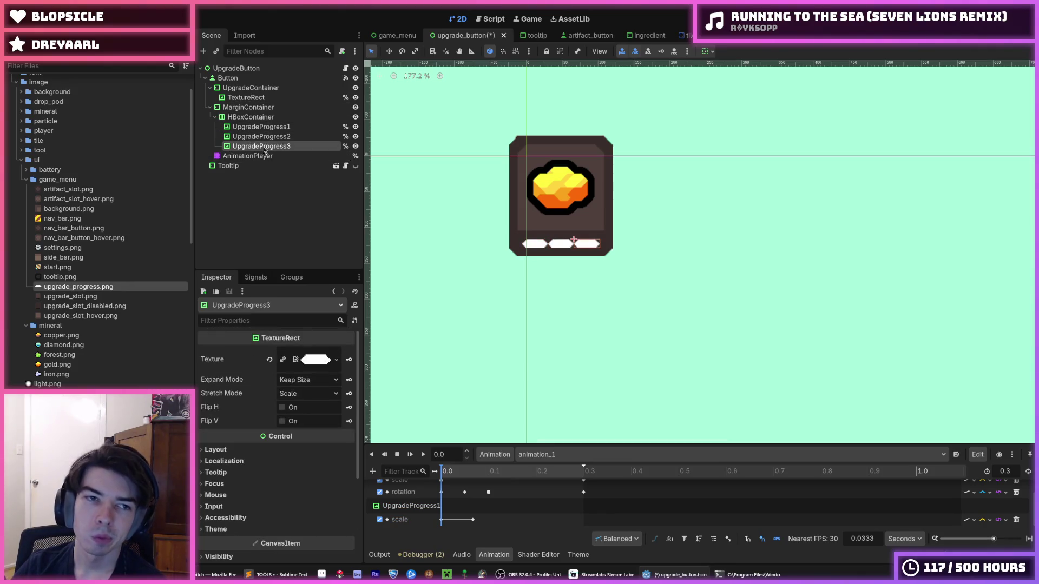
left_click(252, 127)
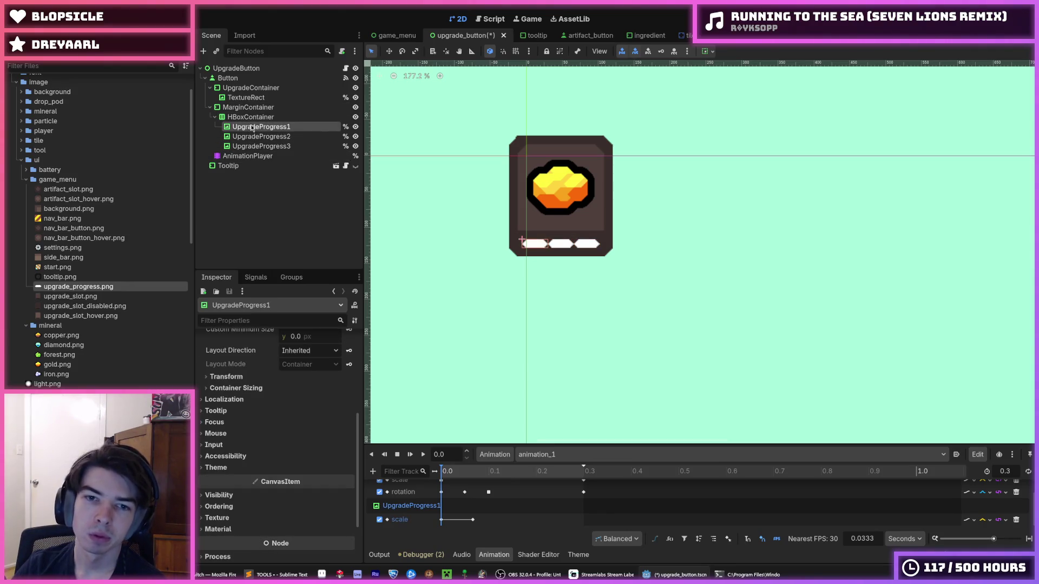
left_click(239, 119)
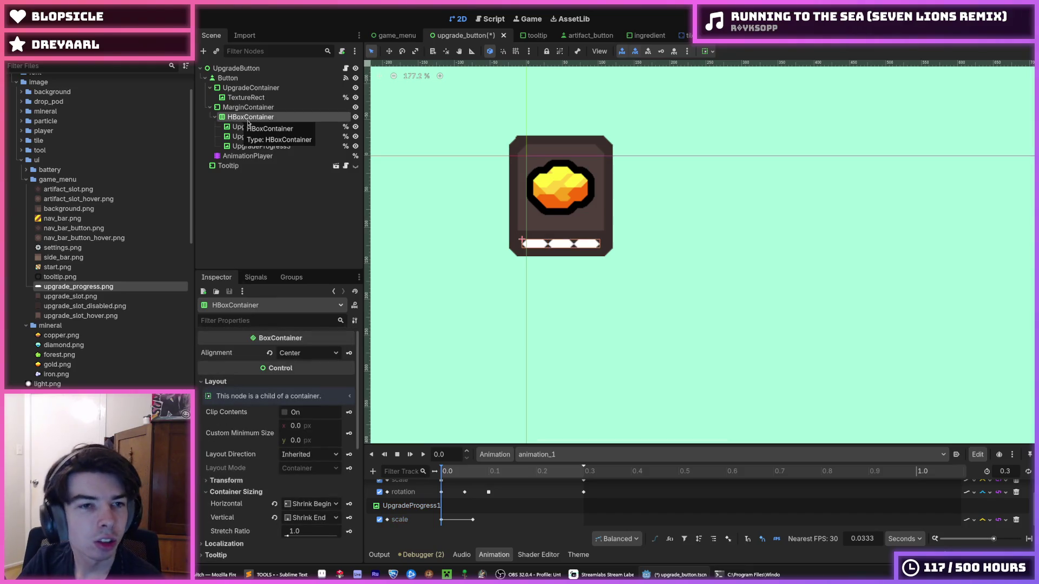
left_click(255, 127)
left_click(238, 107)
left_click(244, 116)
left_click(229, 107)
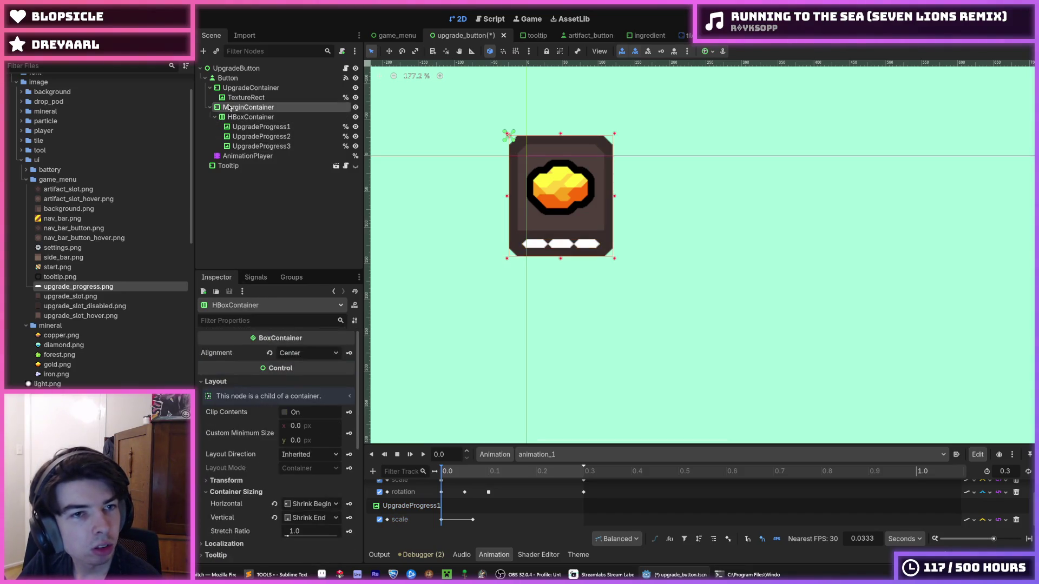
left_click(244, 117)
left_click(244, 126)
- Move UpgradeProgress1–3 together directly under the Button node, keeping their names
left_click(254, 146, "shift")
left_click_drag(253, 127, 226, 107)
double_click(242, 109)
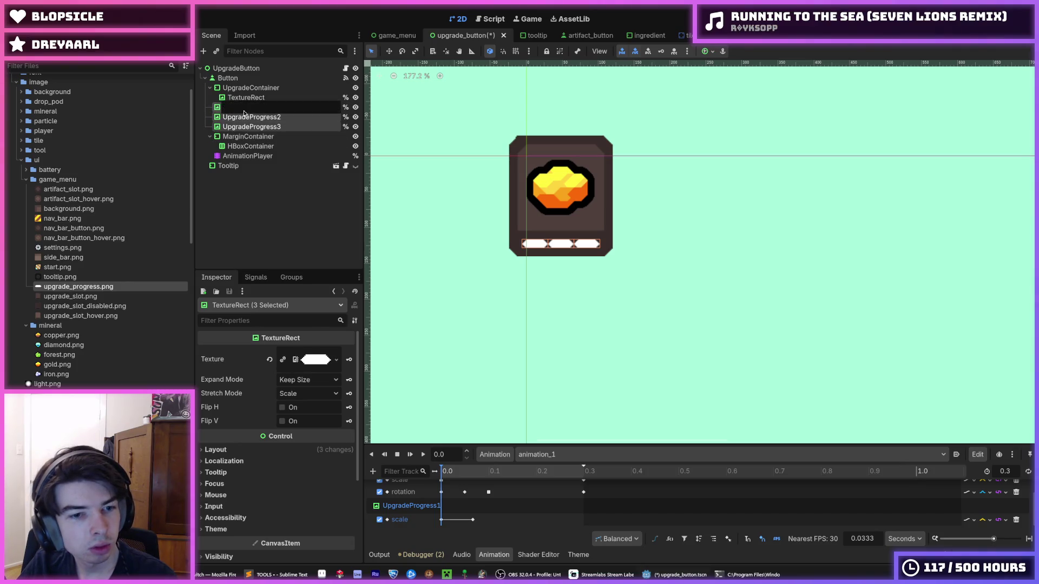
key("Escape")
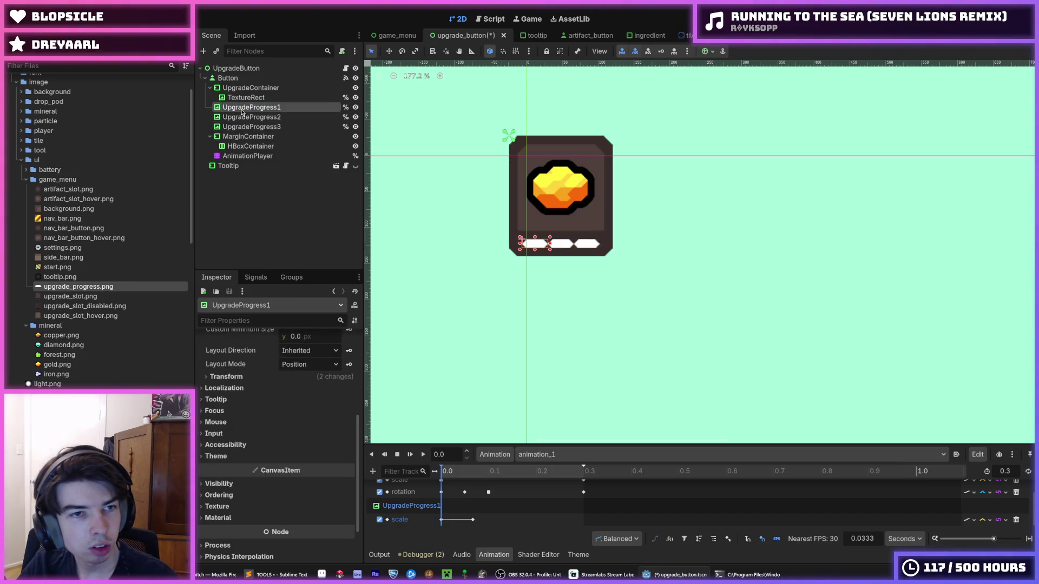
- Attempt to delete the emptied MarginContainer and HBoxContainer but cancel, then select UpgradeProgress1's time-0 scale key
left_click(252, 136)
left_click(253, 146, "shift")
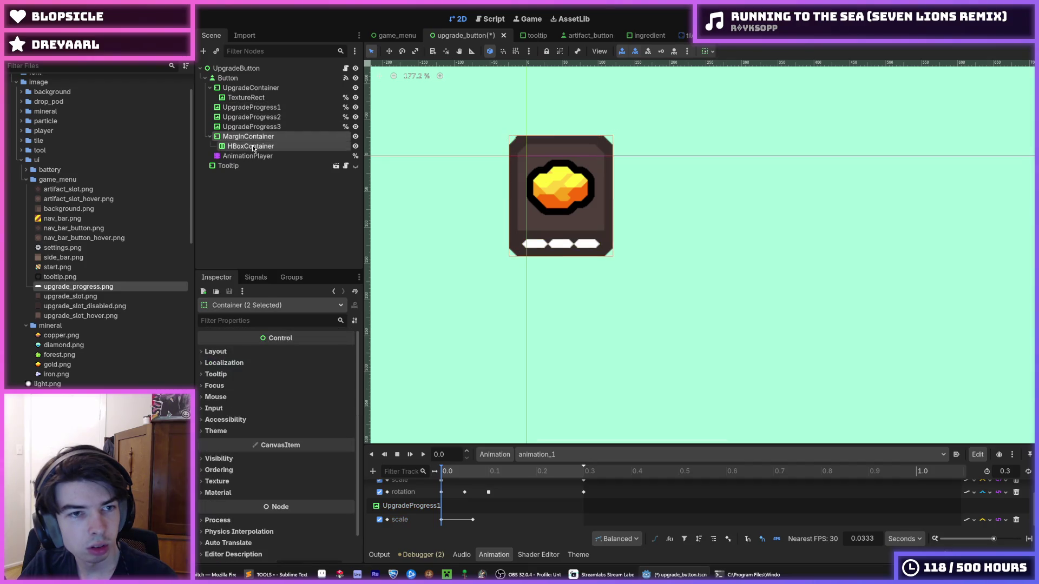
right_click(260, 139)
left_click(380, 335)
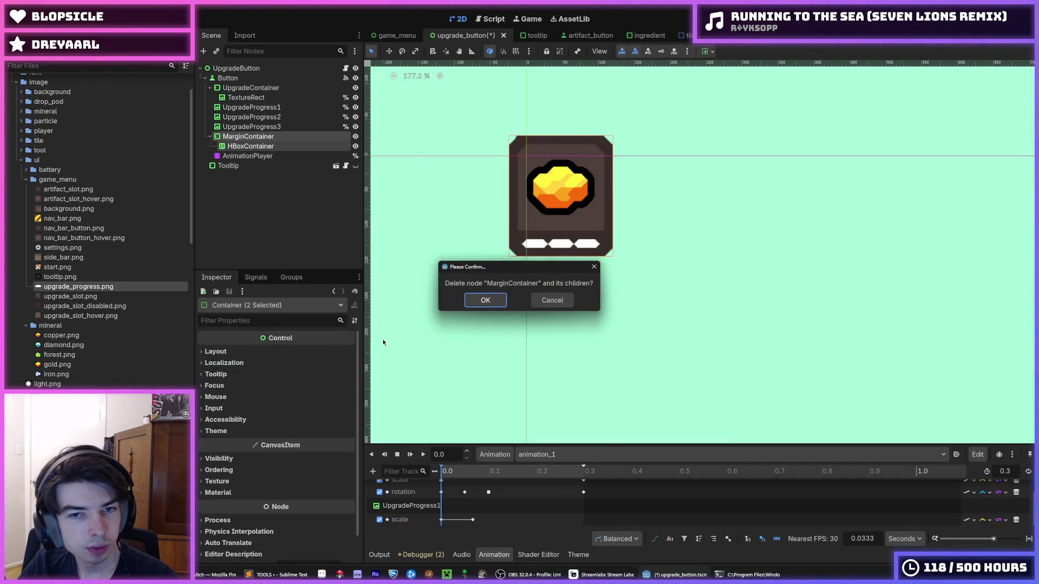
left_click(551, 299)
left_click(234, 108)
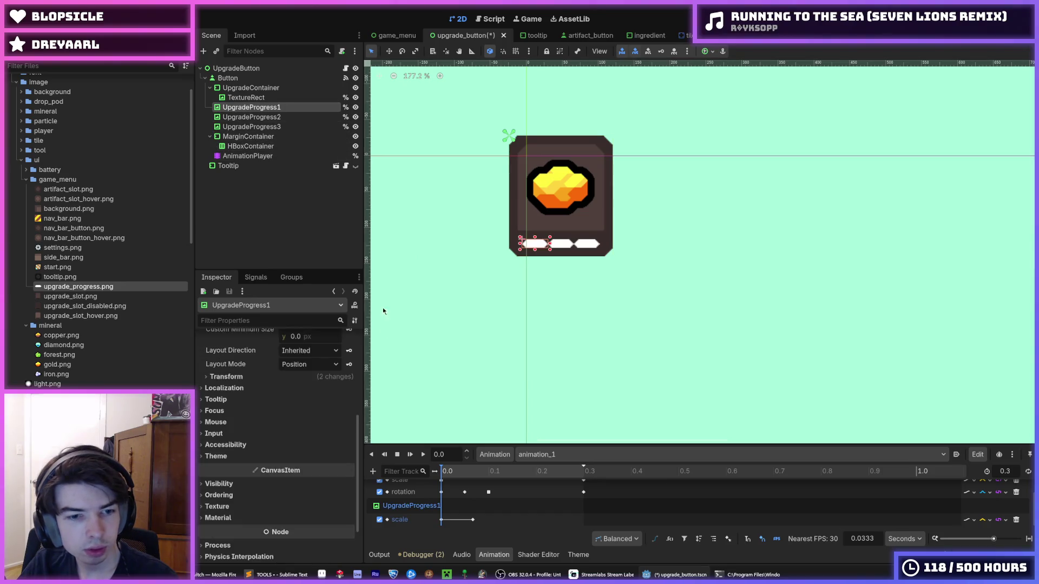
left_click(441, 520)
- Set UpgradeProgress1's time-0 scale key to 1.5 and its pivot offset ratio to 0.5, 0.5, then save
left_click(317, 366)
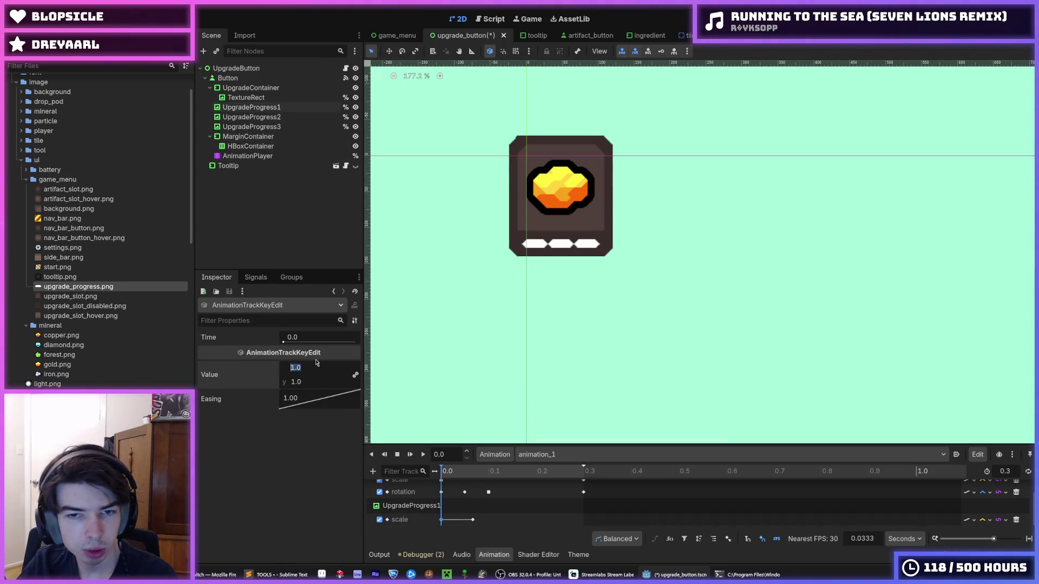
type("15")
key("Tab")
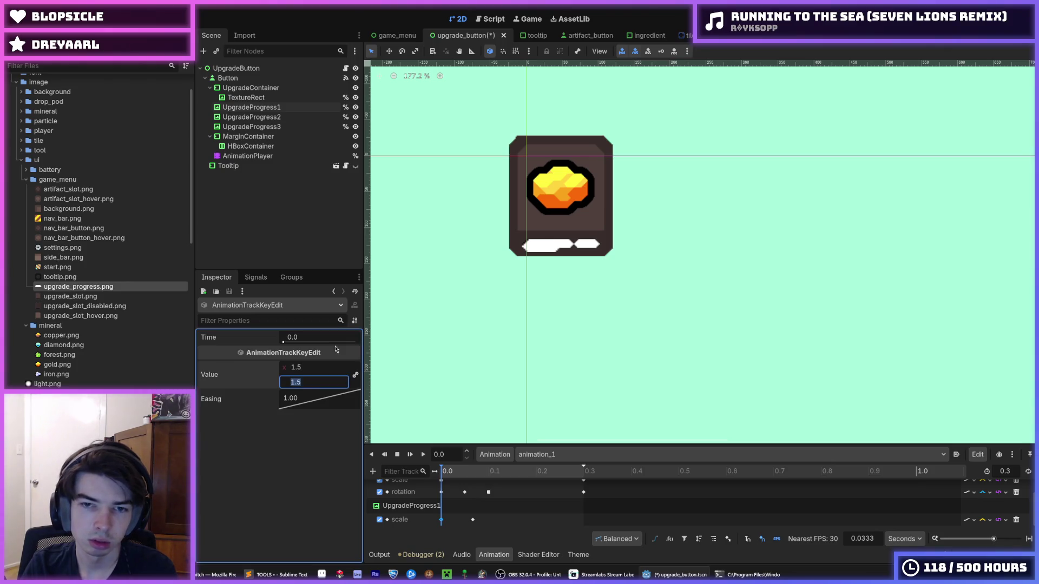
left_click(251, 107)
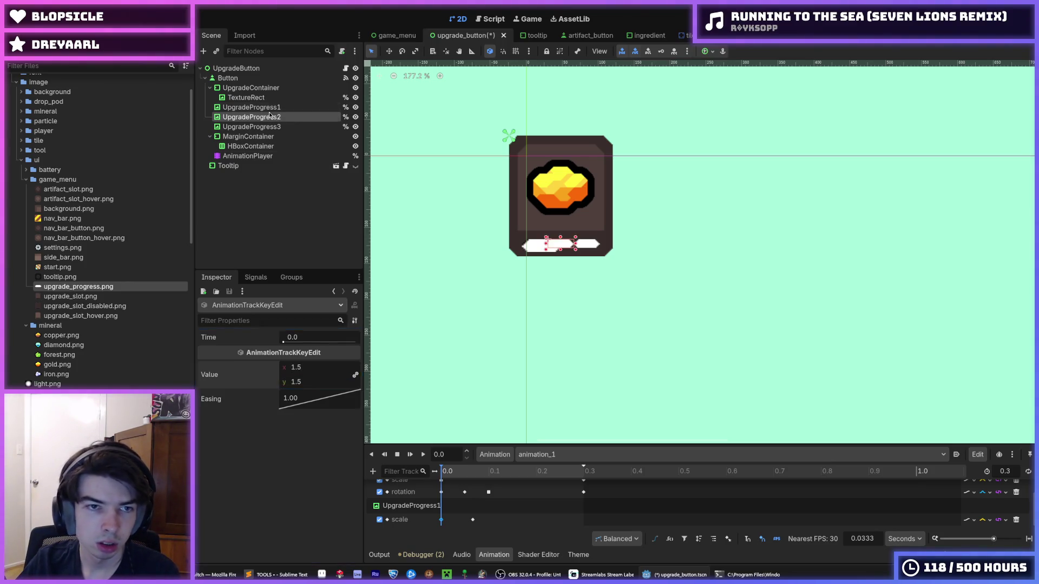
left_click(263, 380)
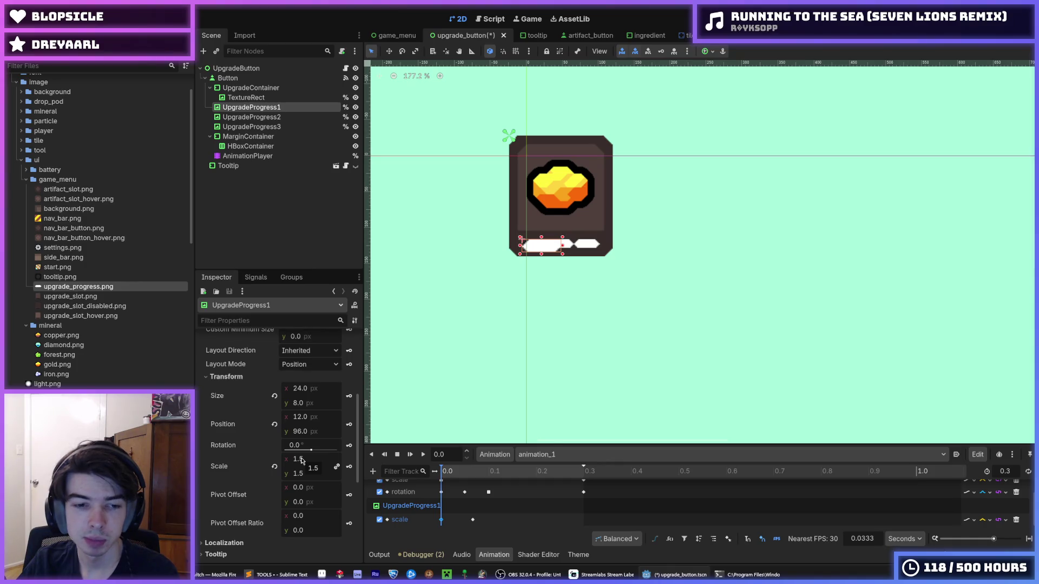
left_click(320, 521)
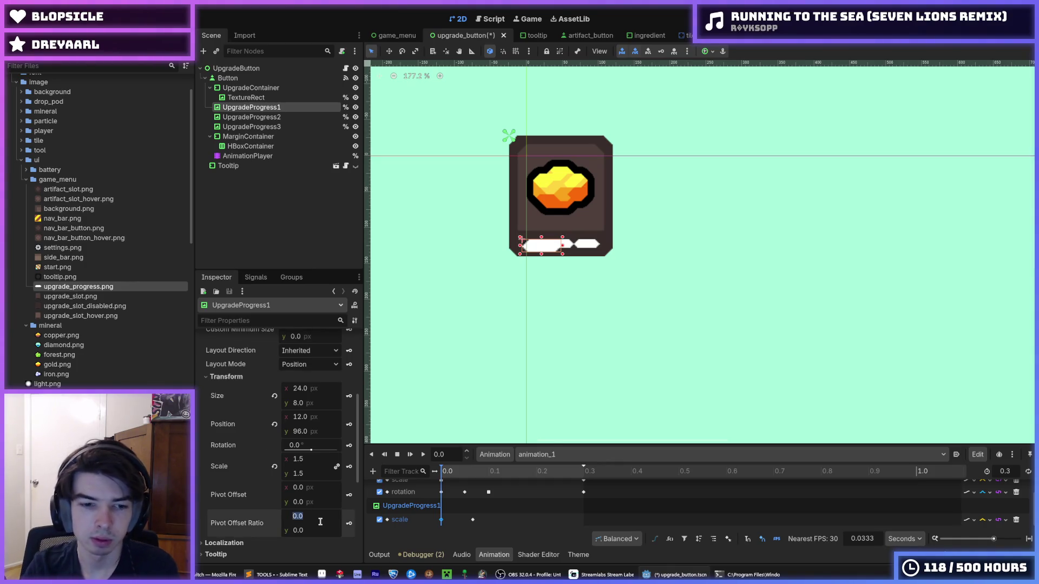
type("0.5")
key("Return")
type("0.5")
key("Return")
key("ctrl+s")
- Set UpgradeProgress2's pivot offset ratio to 0.5, 0.5 and save
left_click(252, 117)
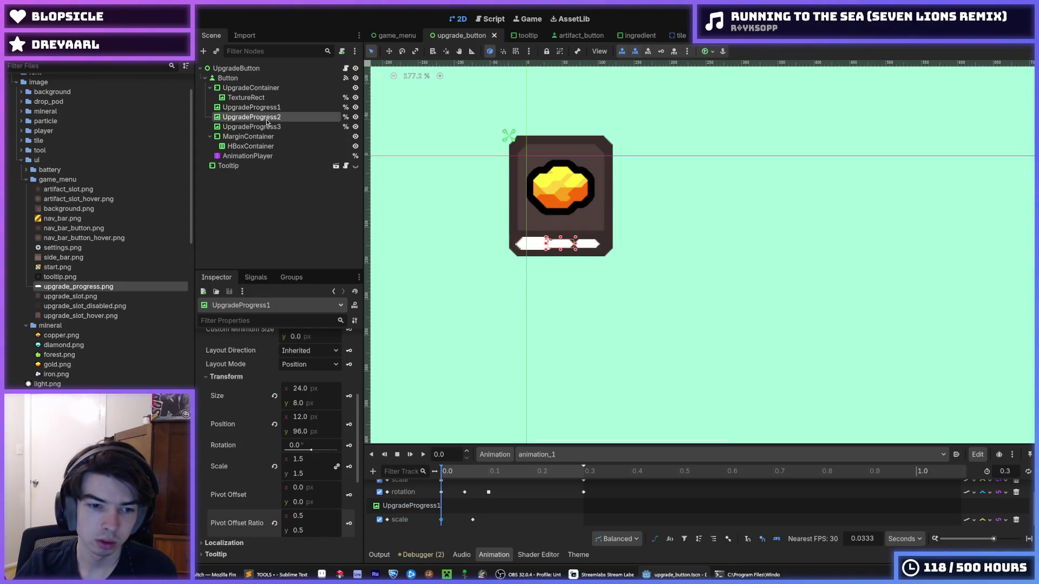
left_click(249, 450)
scroll(249, 433, "down", 3)
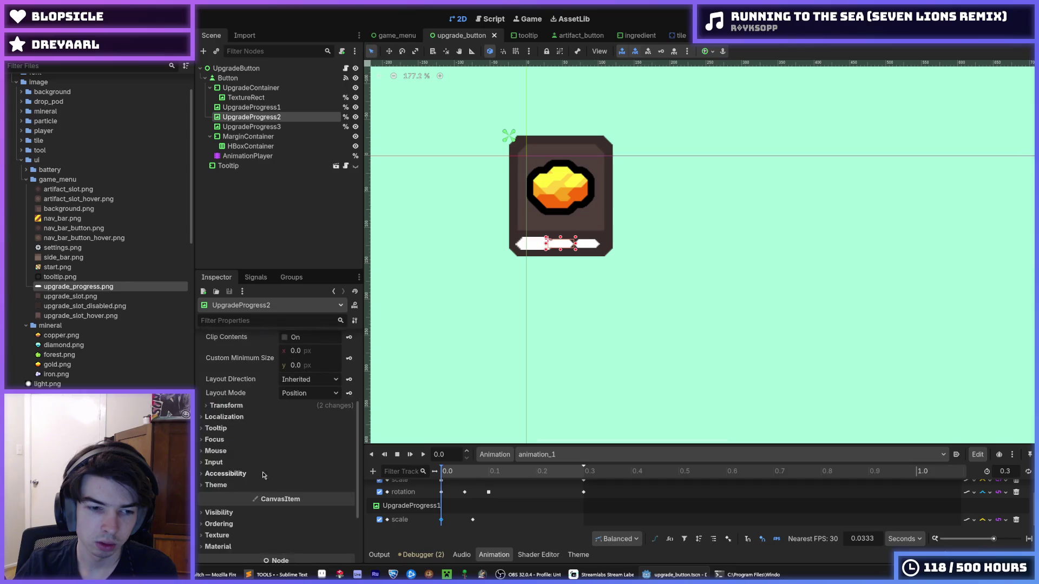
left_click(250, 410)
scroll(250, 410, "down", 2)
left_click(322, 457)
type("0.5")
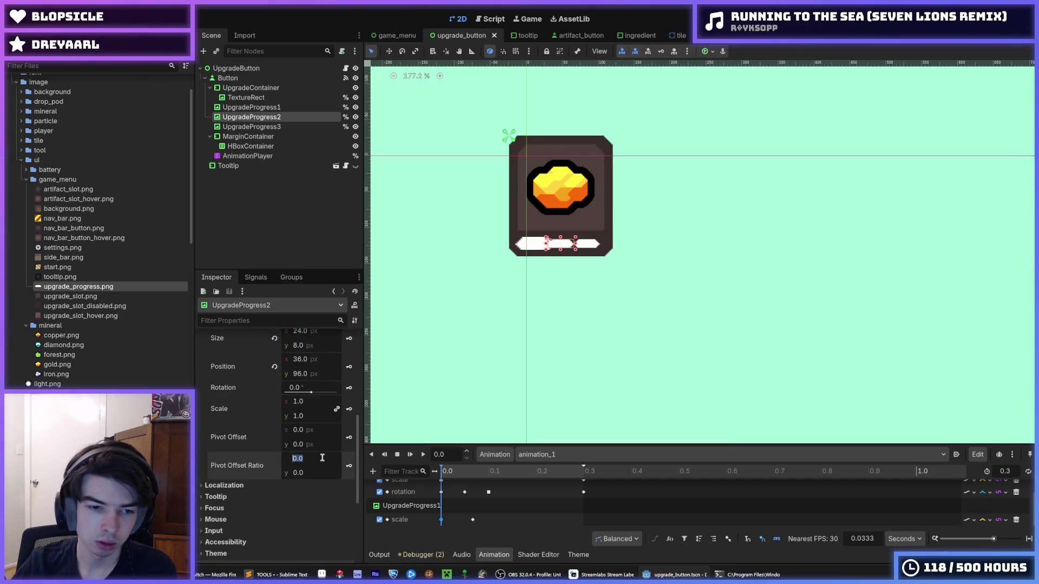
key("Tab")
type("0.5")
key("ctrl+s")
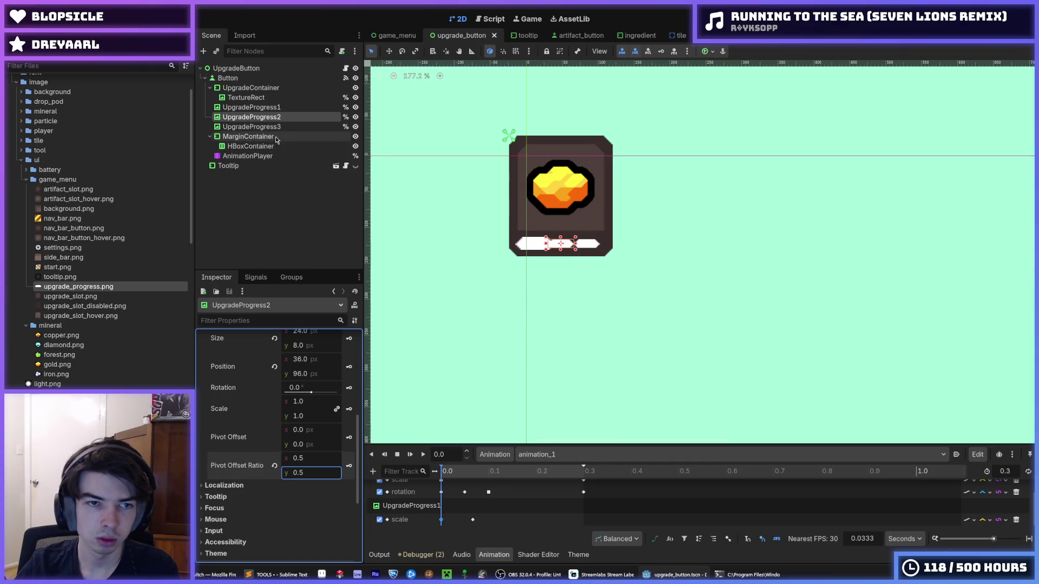
- Set UpgradeProgress3's pivot offset ratio to 0.5, 0.5, save, and preview animation_1
left_click(303, 126)
left_click(245, 450)
scroll(246, 448, "down", 2)
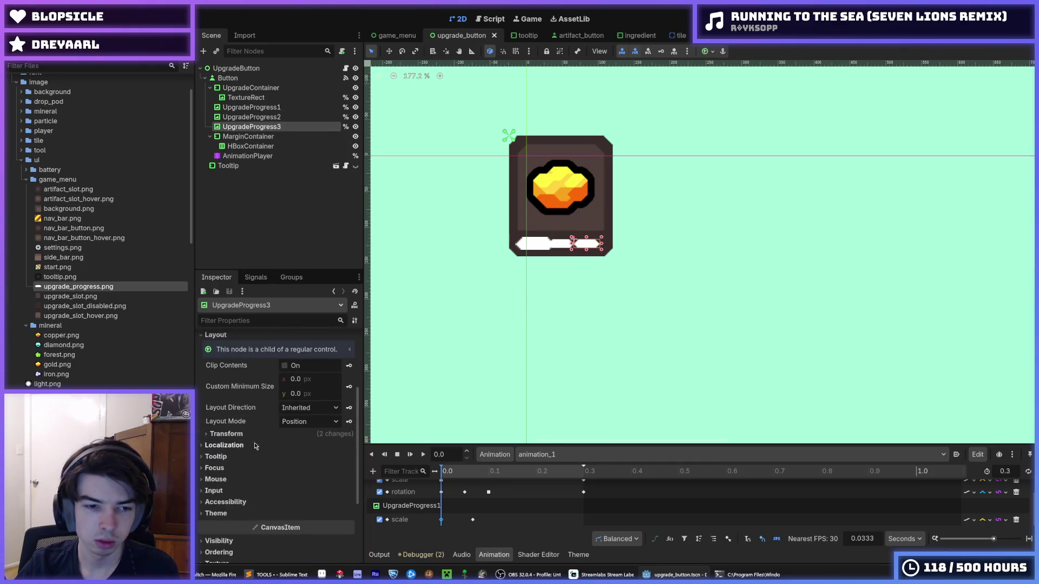
left_click(247, 444)
scroll(270, 455, "down", 3)
left_click(288, 459)
type("0.5")
key("Tab")
type("0.5")
key("ctrl+s")
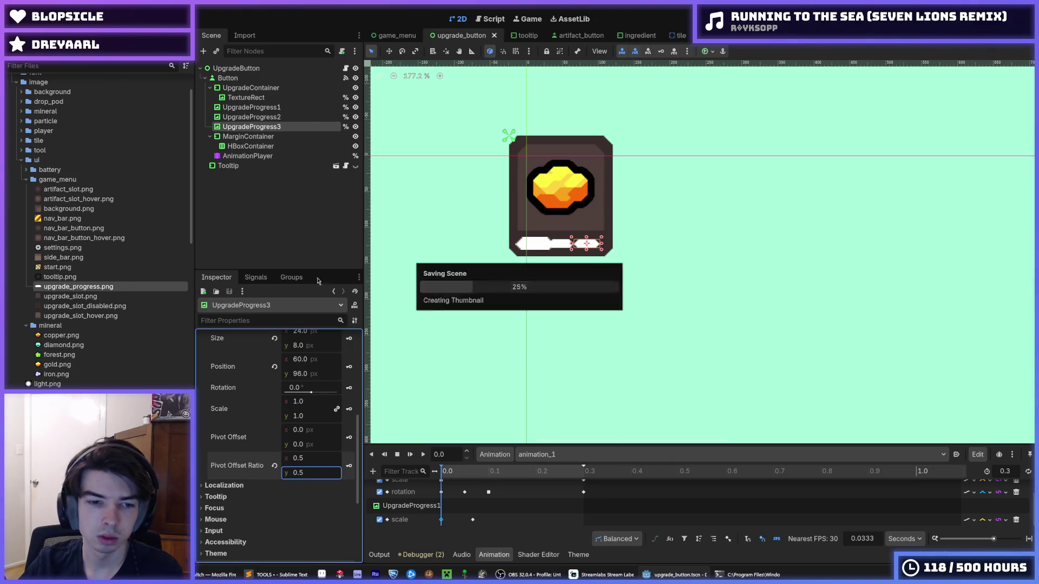
left_click(247, 156)
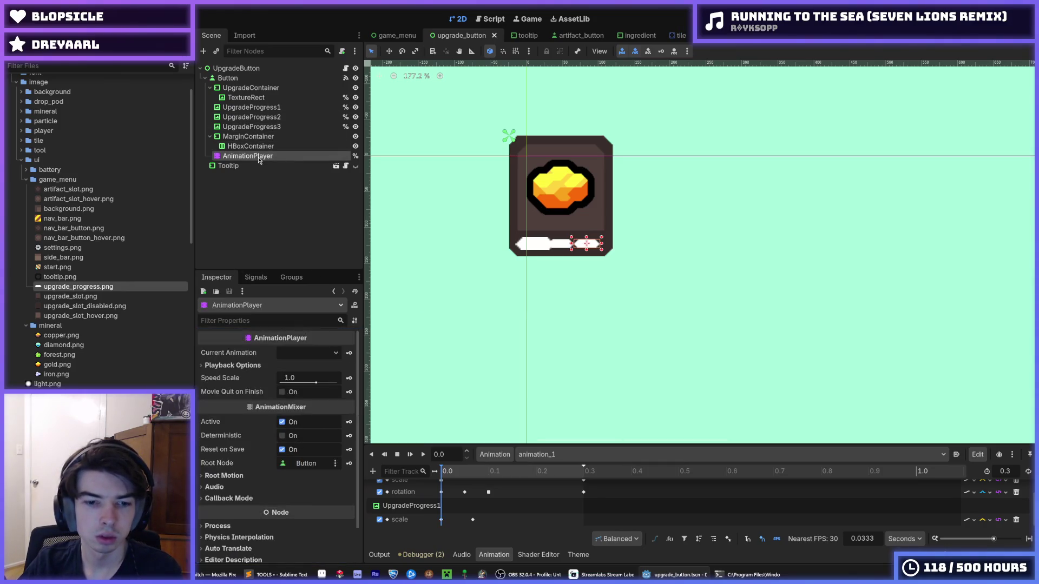
left_click(424, 455)
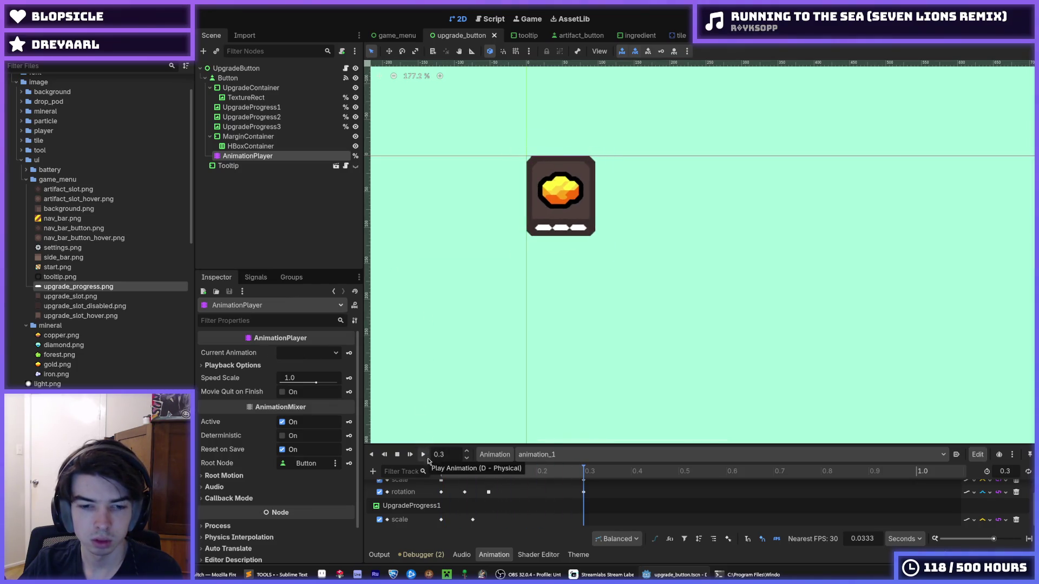
- Keep animation_1 selected, hide UpgradeProgress2 and 3, save, and replay the animation
left_click(545, 454)
left_click(560, 480)
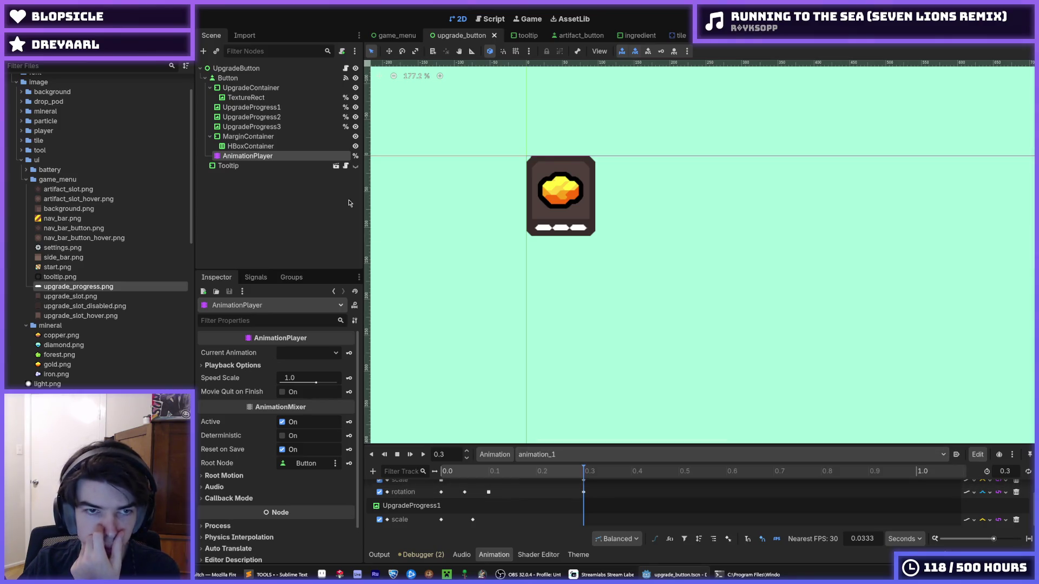
left_click(355, 126)
left_click(356, 117)
key("ctrl+s")
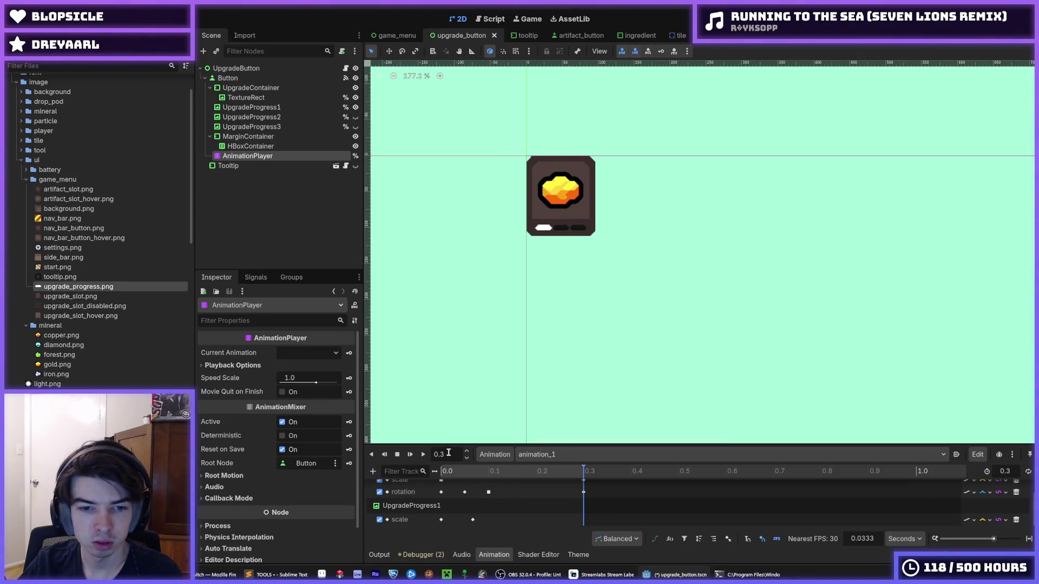
left_click(424, 454)
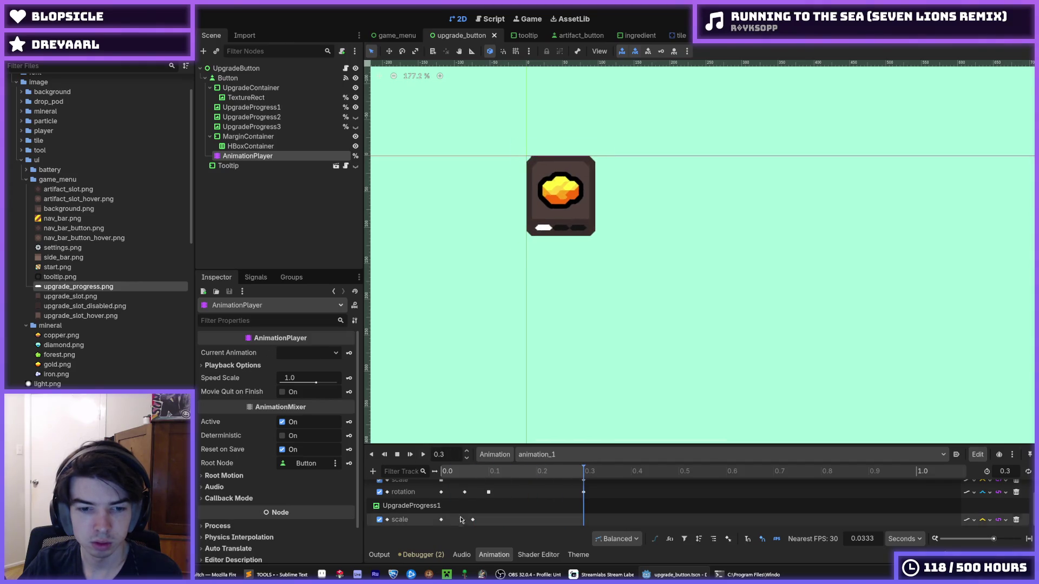
- Move a scale key to about 0.3 s and give the time-0 scale key 0.25 easing, then save and preview
left_click(442, 519)
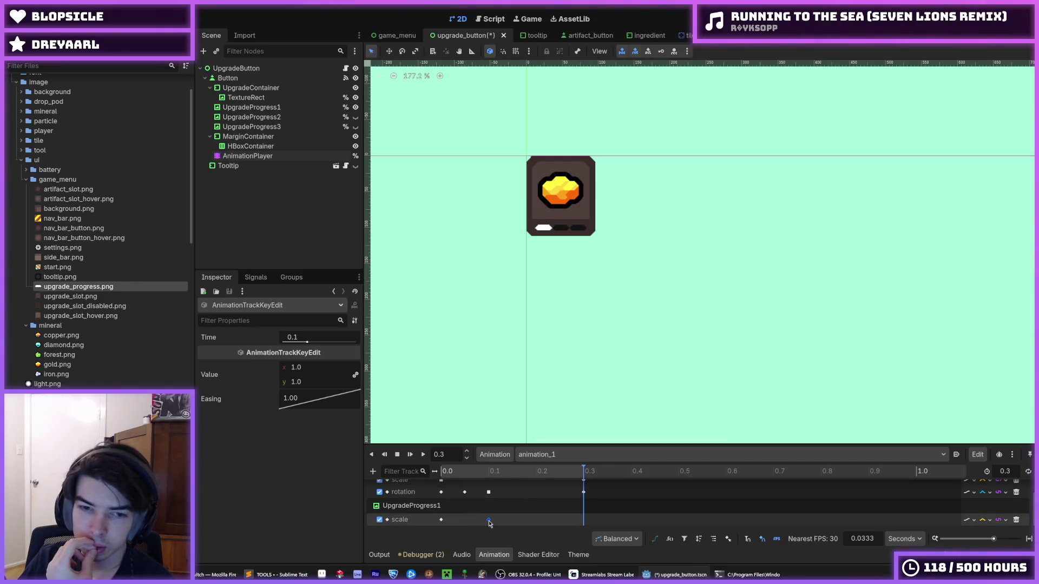
left_click_drag(489, 520, 593, 523)
left_click(423, 456)
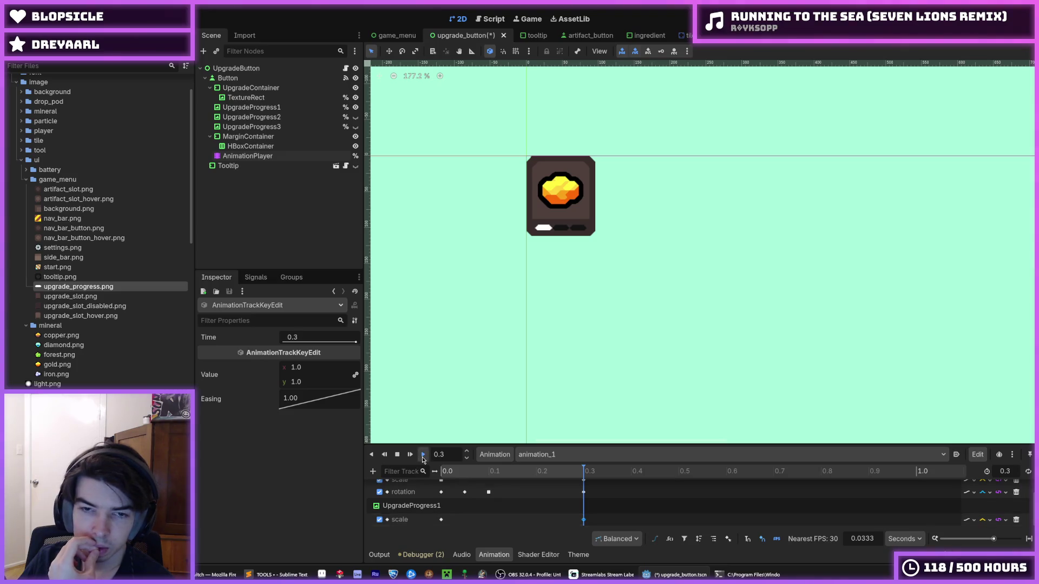
left_click(440, 519)
double_click(300, 401)
type("0.25")
key("Return")
key("ctrl+s")
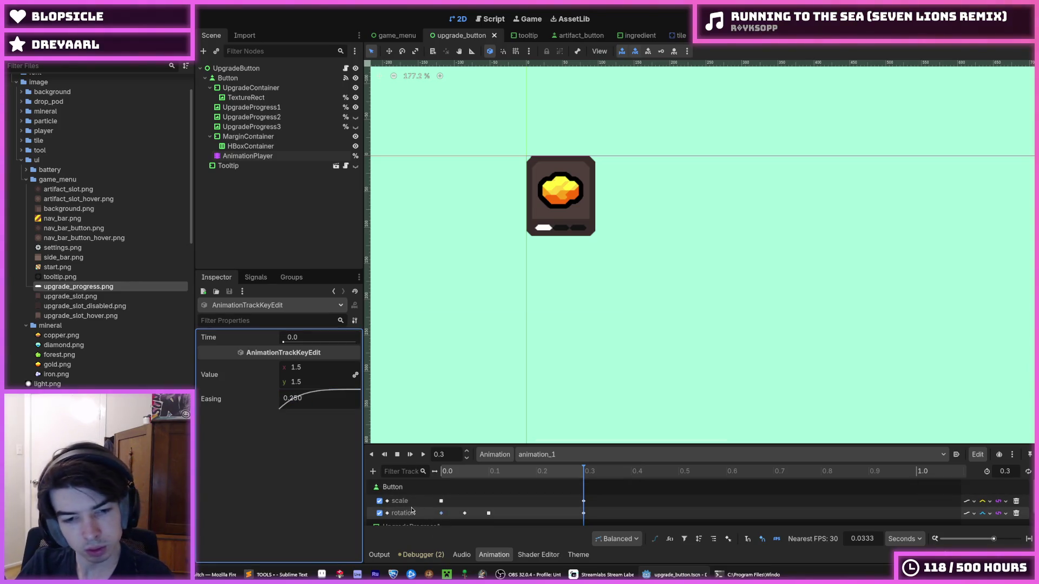
left_click(423, 454)
left_click(423, 455)
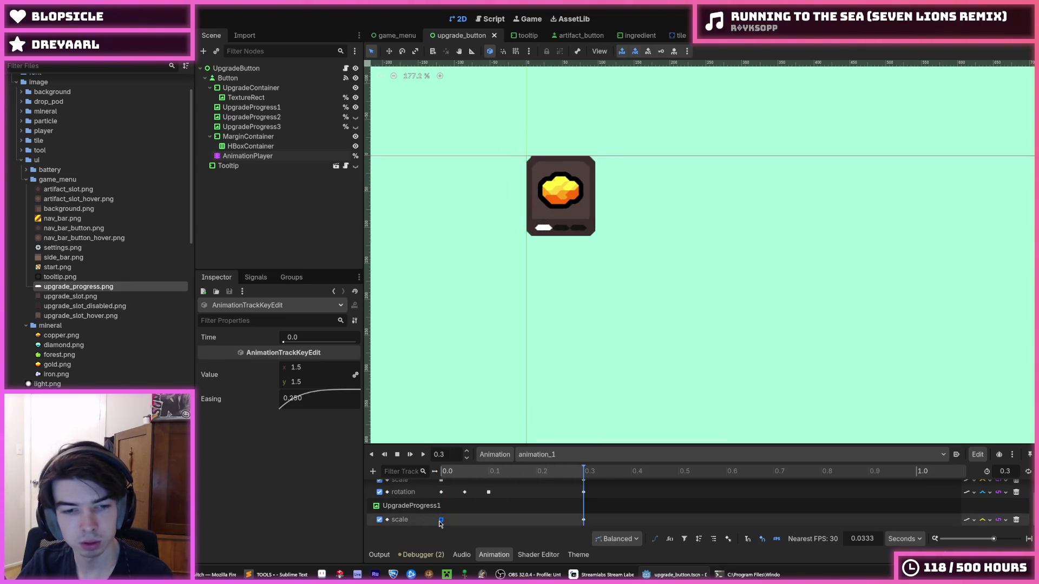
- Set UpgradeProgress1's time-0 scale key value to 2.0
left_click(321, 369)
type("2")
key("Return")
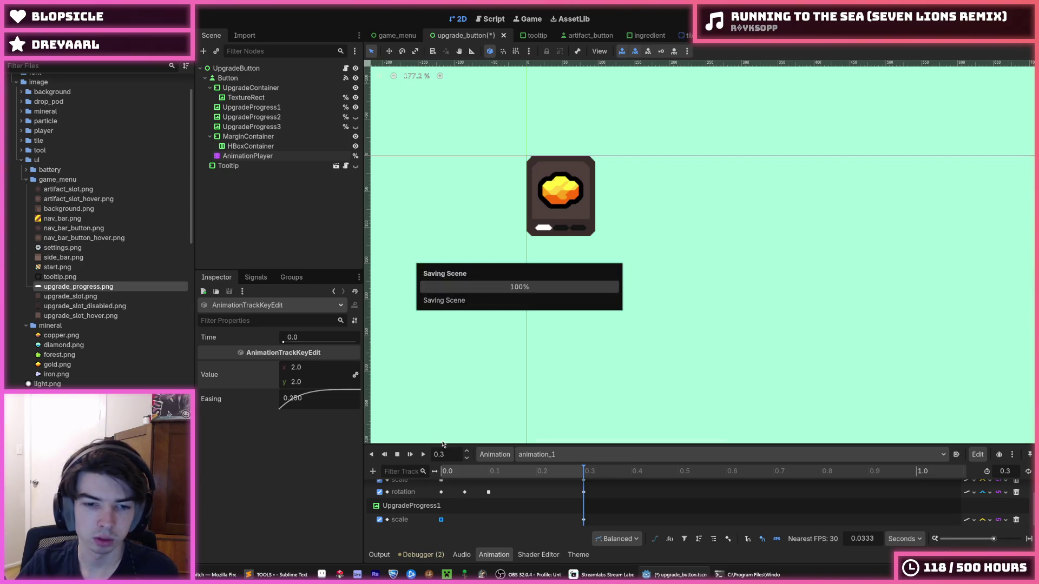
- Preview the animation with the larger pip and inspect UpgradeProgress2's properties
left_click(426, 456)
left_click(423, 455)
left_click(423, 455)
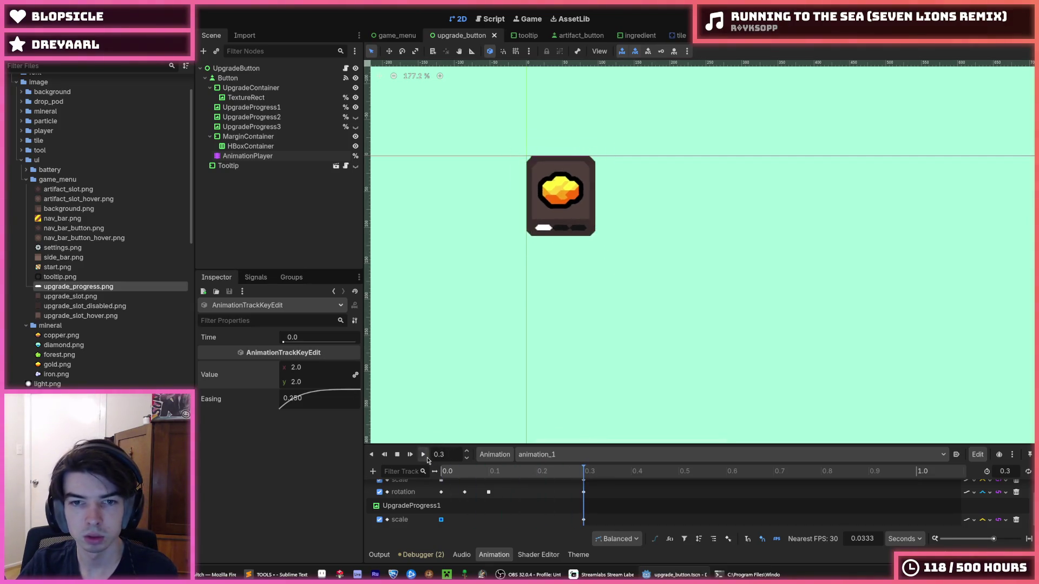
left_click(251, 117)
scroll(244, 354, "up", 3)
mouse_move(244, 354)
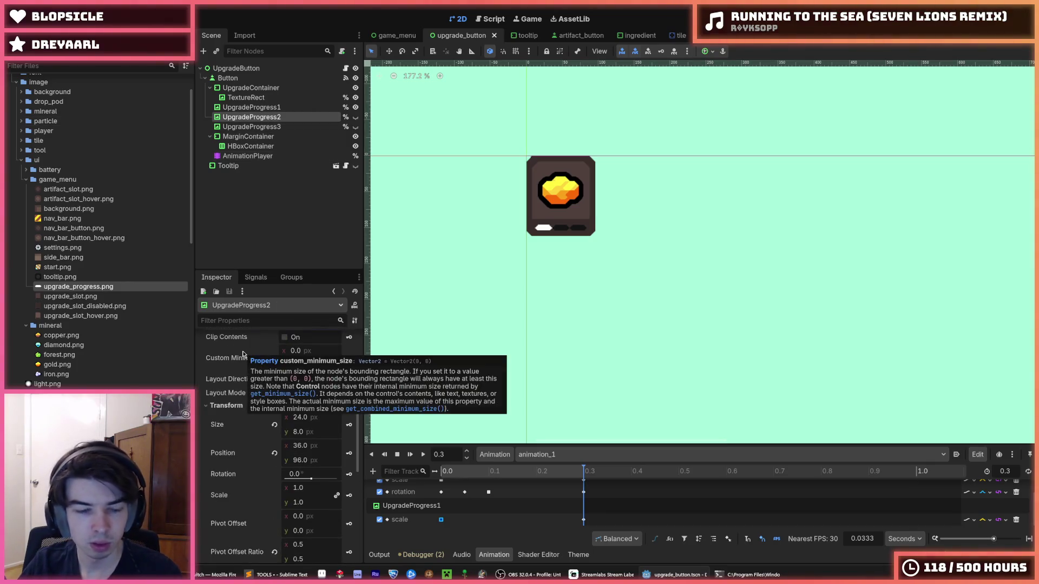
scroll(254, 436, "down", 4)
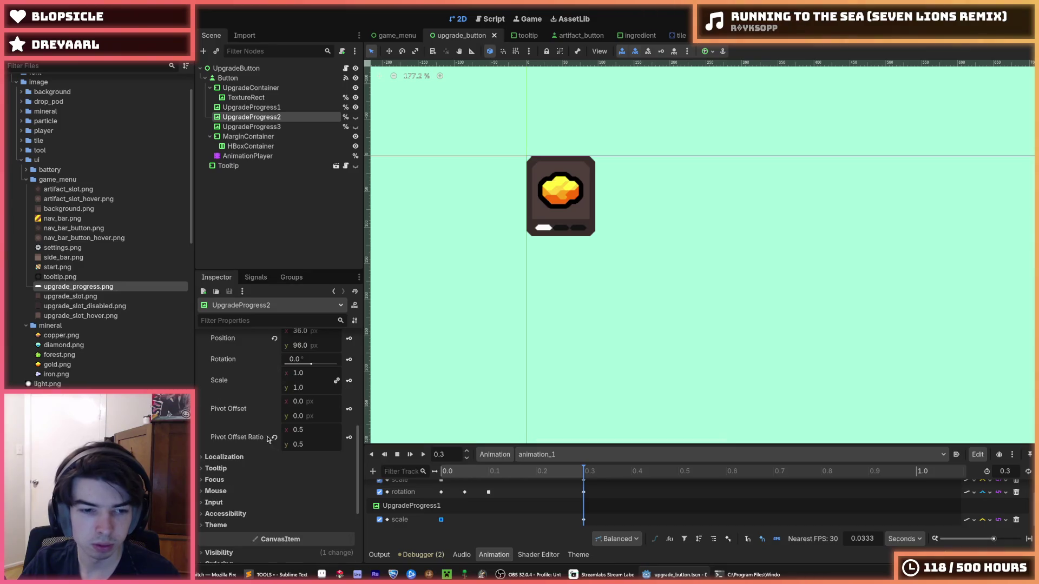
left_click(530, 459)
left_click(531, 459)
left_click(534, 459)
left_click(537, 459)
left_click(537, 459)
left_click(537, 459)
- Try a scale of 4.0 on UpgradeProgress1's time-0 key and replay the bigger pop
left_click(441, 520)
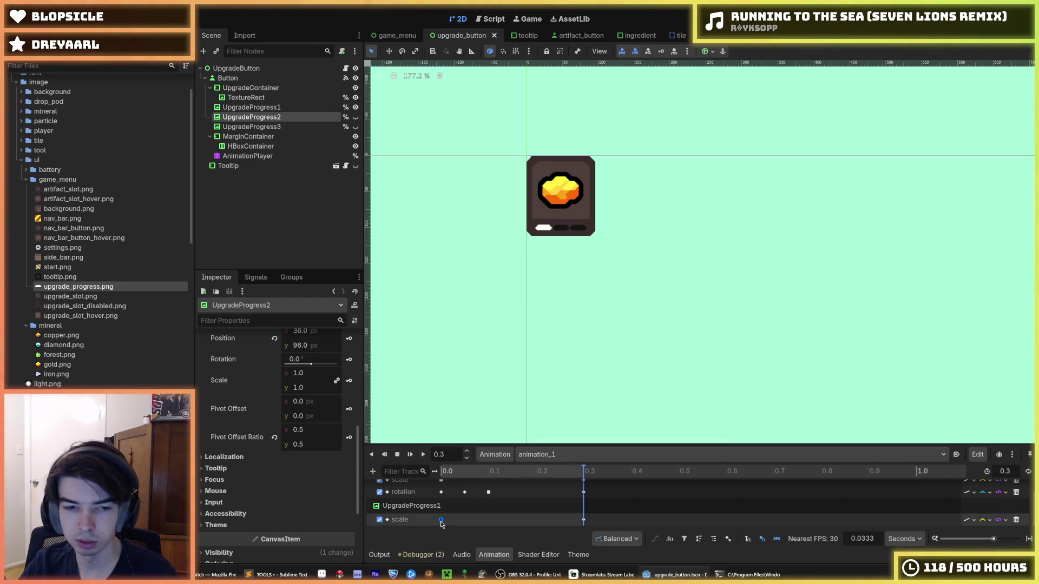
left_click(312, 368)
type("4")
key("Return")
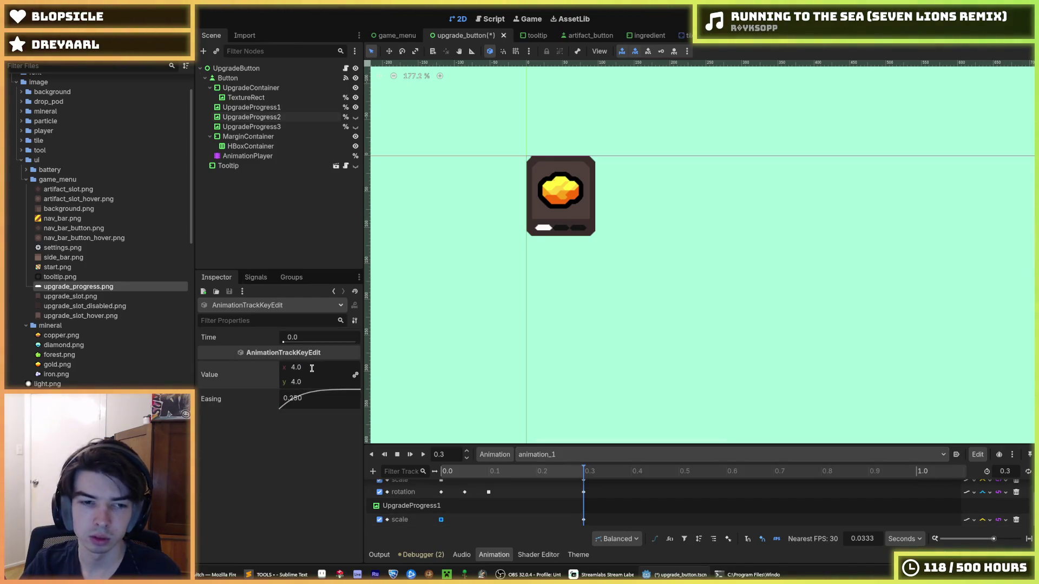
left_click(423, 454)
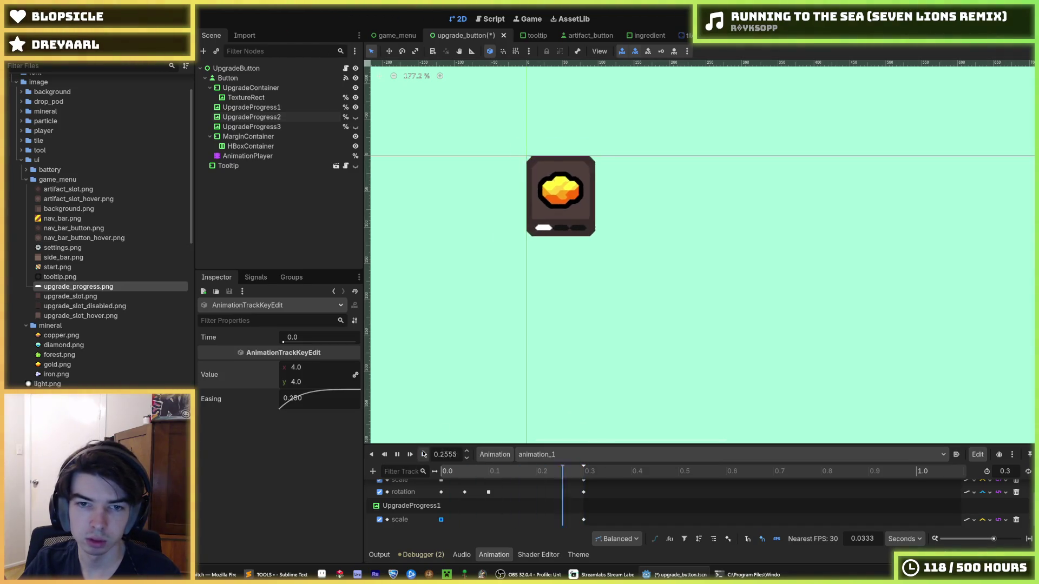
left_click(423, 455)
left_click(423, 455)
left_click(423, 455)
left_click(423, 455)
left_click(424, 453)
left_click(424, 453)
left_click(424, 453)
left_click(424, 454)
left_click(424, 453)
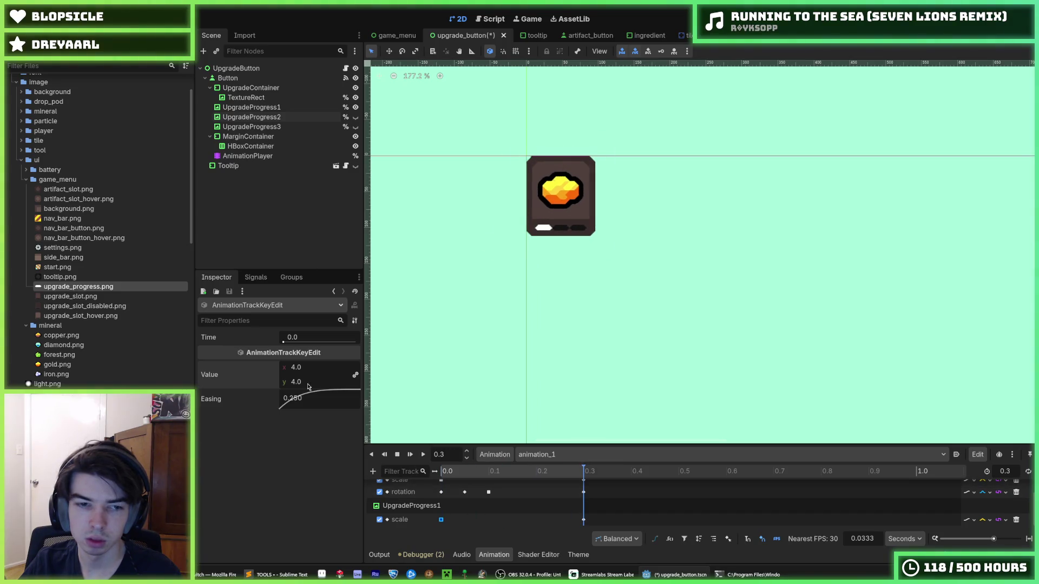
- Commit a 3.0 scale and save, then return the key to 2.0 and replay the preview
key("Return")
key("ctrl+s")
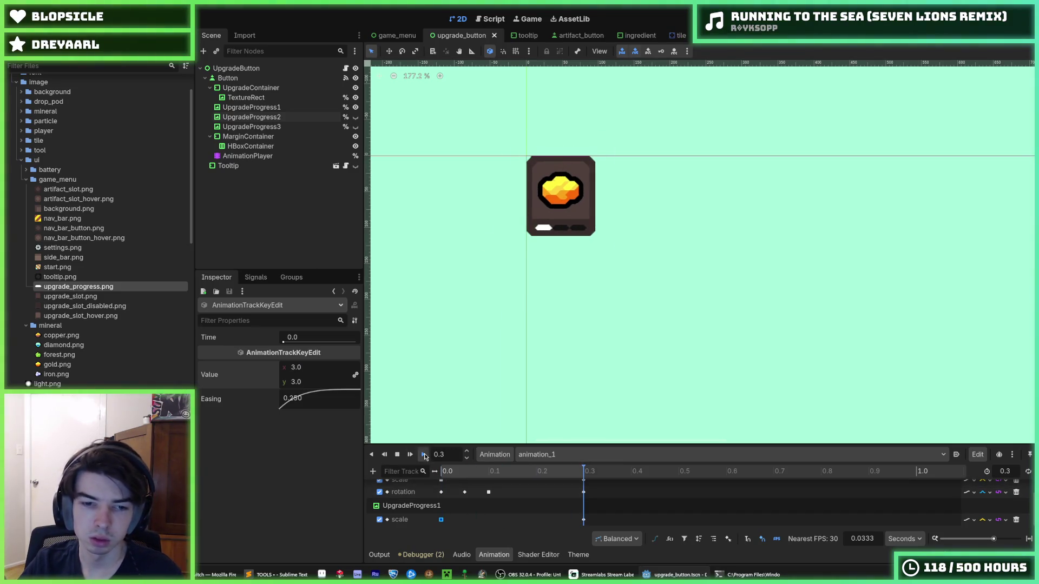
type("2")
key("Return")
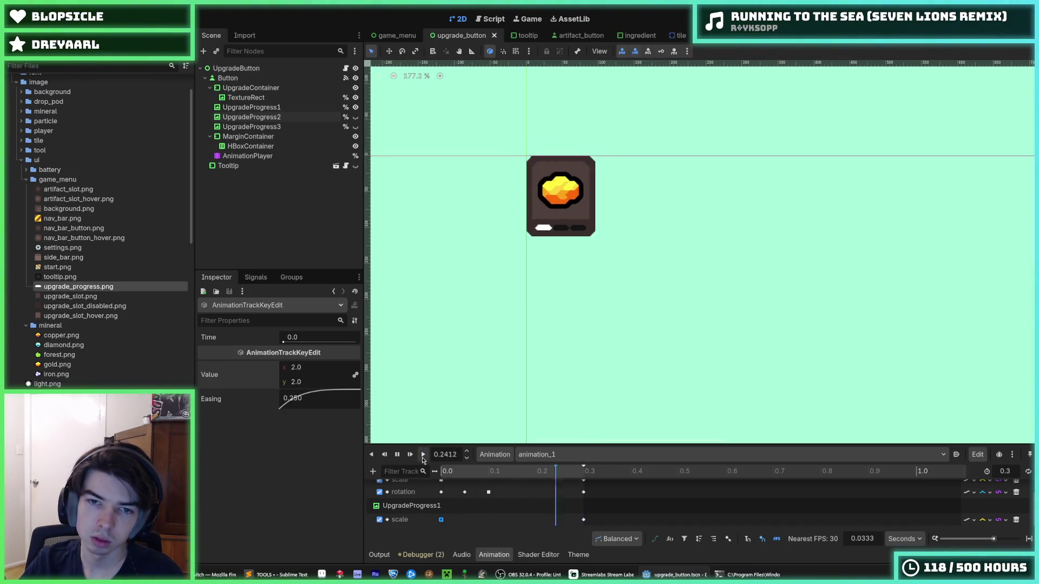
left_click(423, 455)
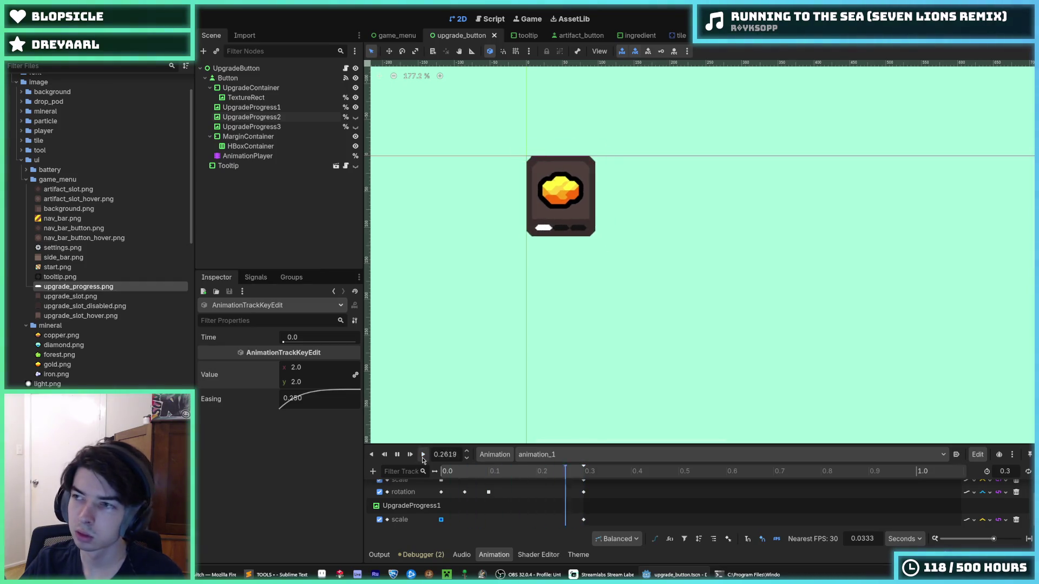
left_click(423, 454)
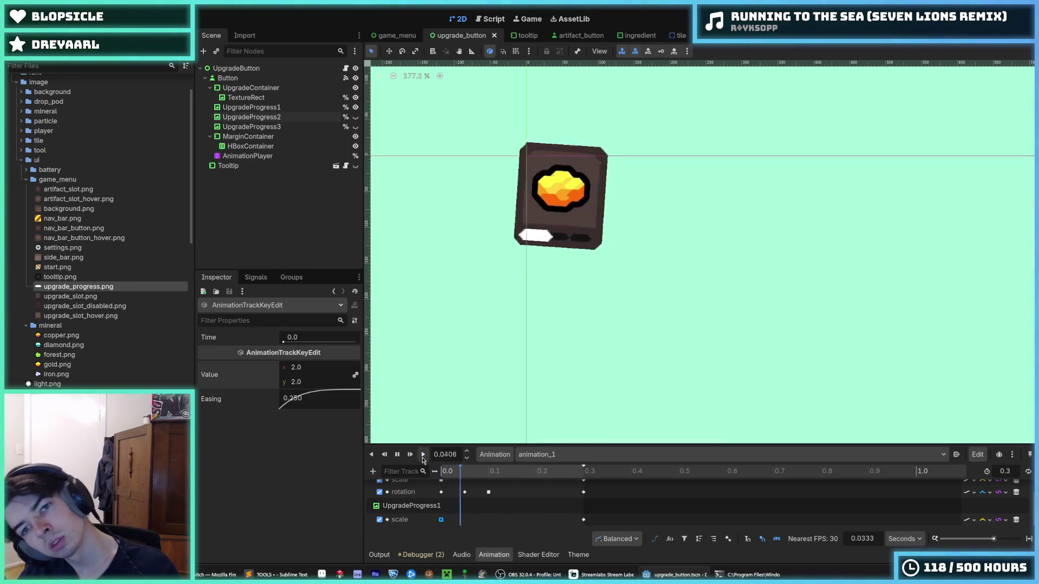
left_click(423, 454)
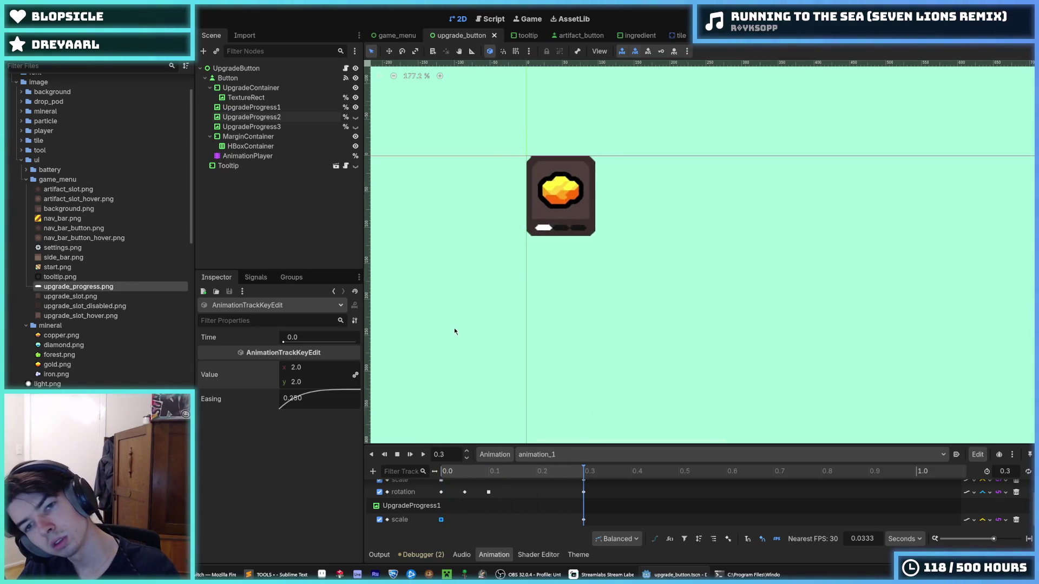
scroll(455, 331, "down", 2)
left_click(424, 455)
left_click(424, 456)
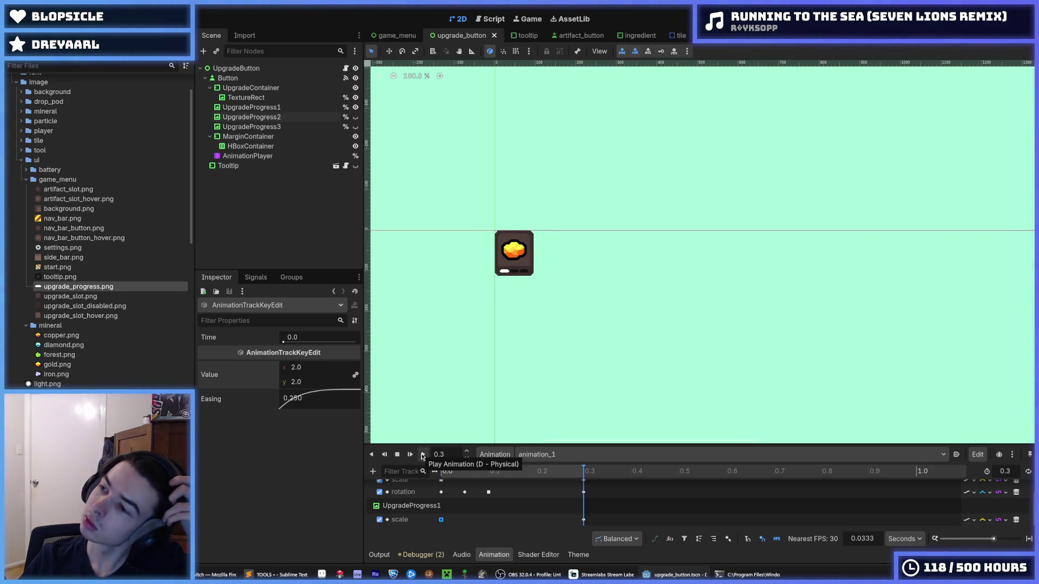
- Shift the scale key to 0.0667 and insert a new scale key at 0.0, then preview
left_click_drag(440, 520, 473, 520)
right_click(445, 524)
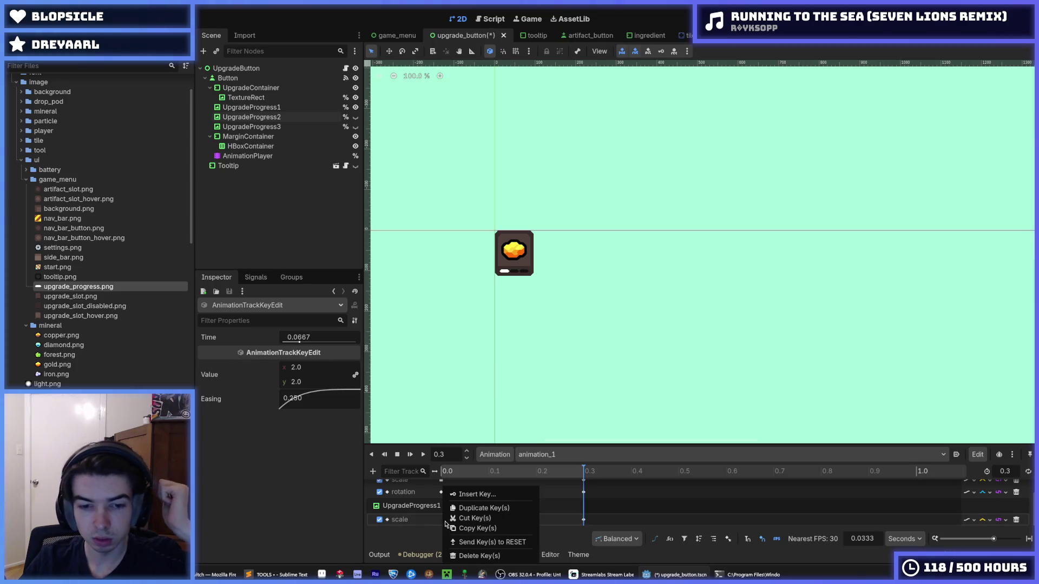
left_click(471, 494)
left_click(316, 371)
left_click(424, 456)
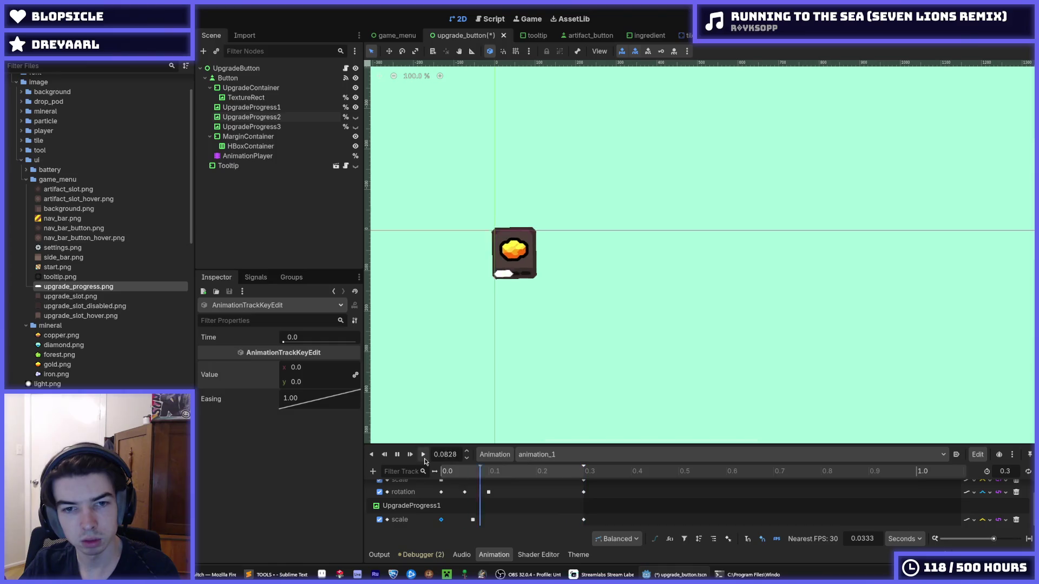
- Retime the pip's second scale key to 0.05 and preview the animation
left_click(472, 519)
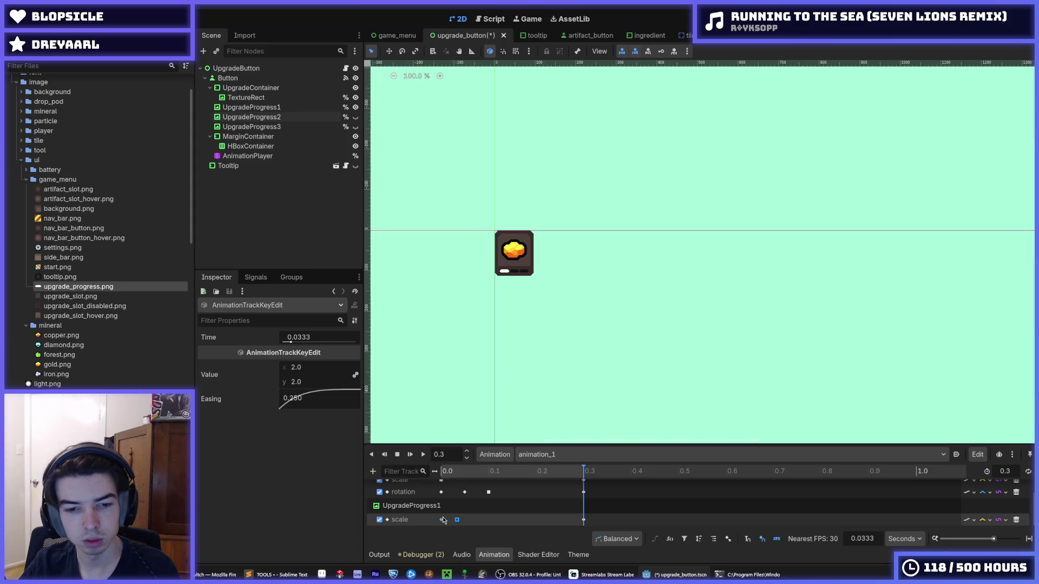
left_click(473, 520)
mouse_move(478, 471)
left_mouse_down()
mouse_move(440, 475)
mouse_move(521, 492)
mouse_move(461, 498)
mouse_move(482, 498)
mouse_move(456, 520)
left_mouse_up()
left_click(298, 337)
type("0.05")
key("Return")
left_click(423, 454)
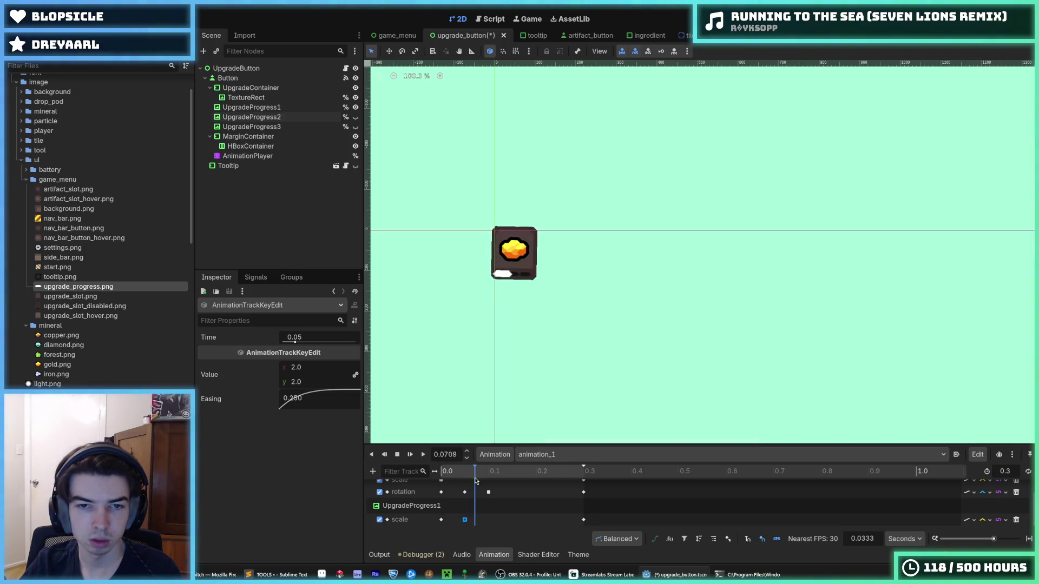
mouse_move(496, 476)
left_mouse_down()
mouse_move(487, 472)
mouse_move(526, 466)
mouse_move(452, 450)
left_mouse_up()
- Set the scale key time to 0.025, scrub through the preview, and replay from the start
scroll(452, 449, "down", 1)
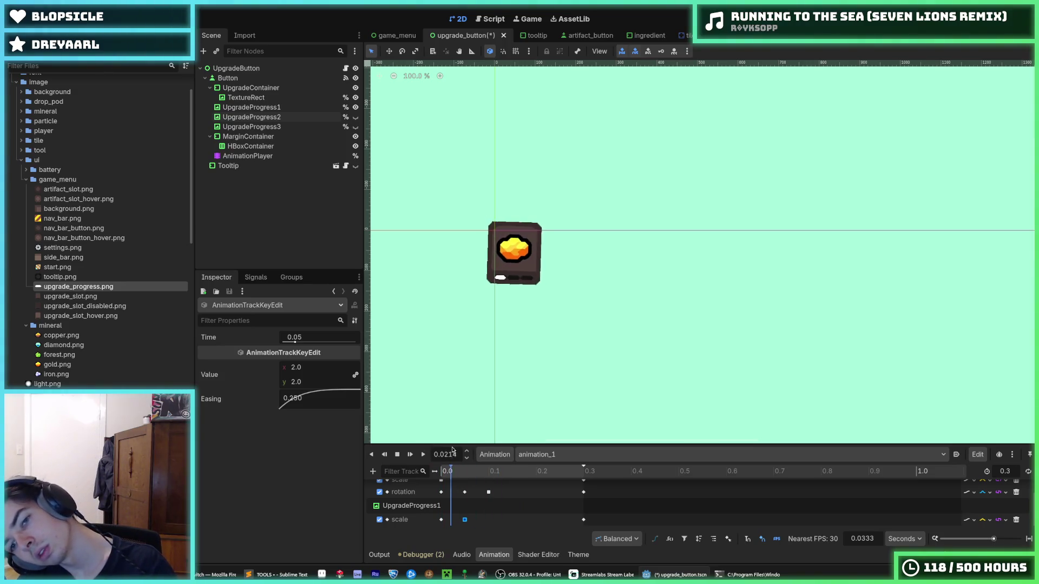
scroll(466, 450, "down", 2)
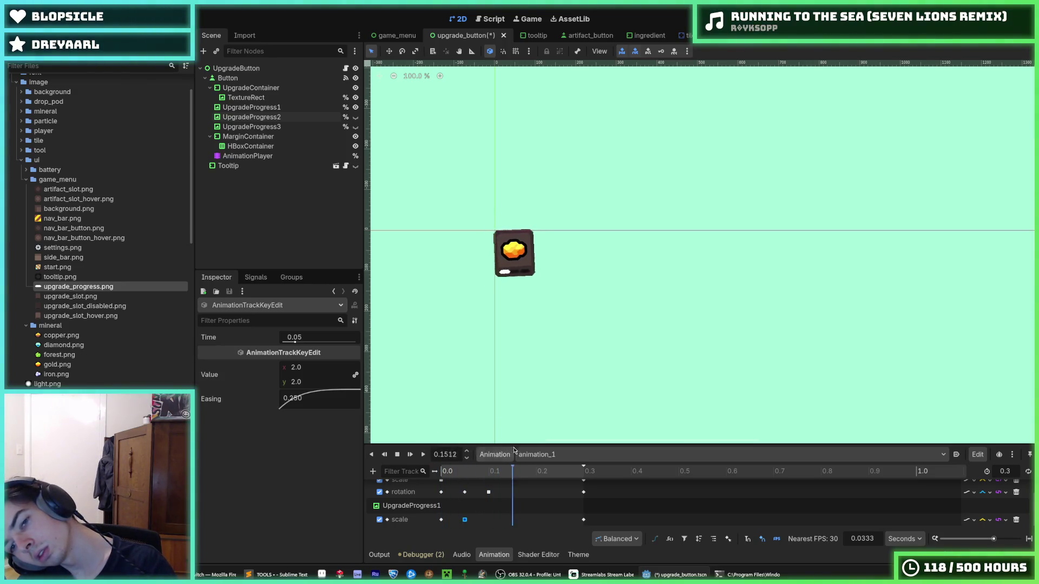
scroll(435, 449, "down", 10)
scroll(454, 450, "up", 3)
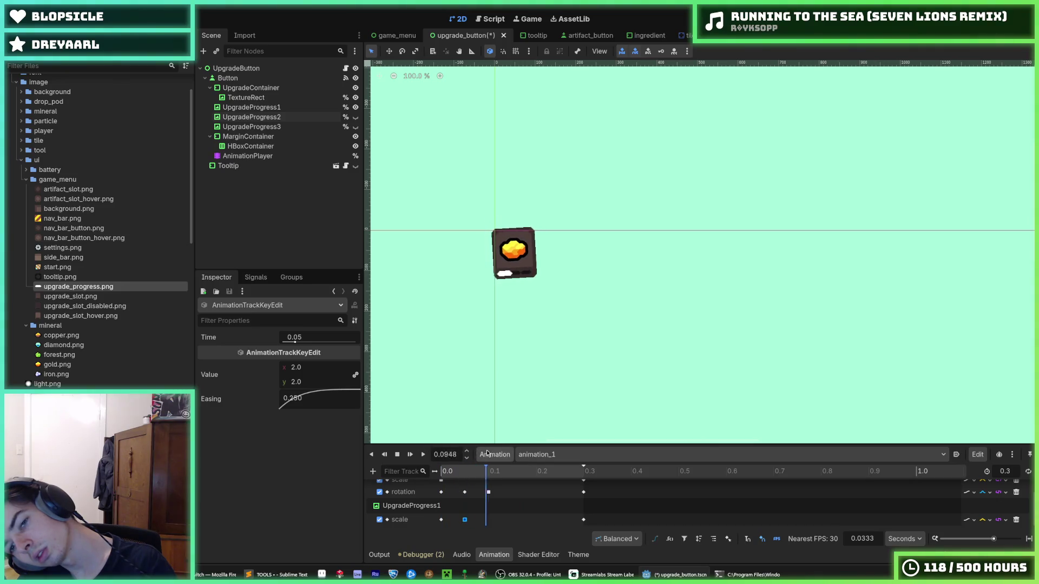
scroll(445, 454, "down", 8)
mouse_move(460, 447)
left_mouse_down()
mouse_move(536, 455)
mouse_move(452, 449)
left_mouse_up()
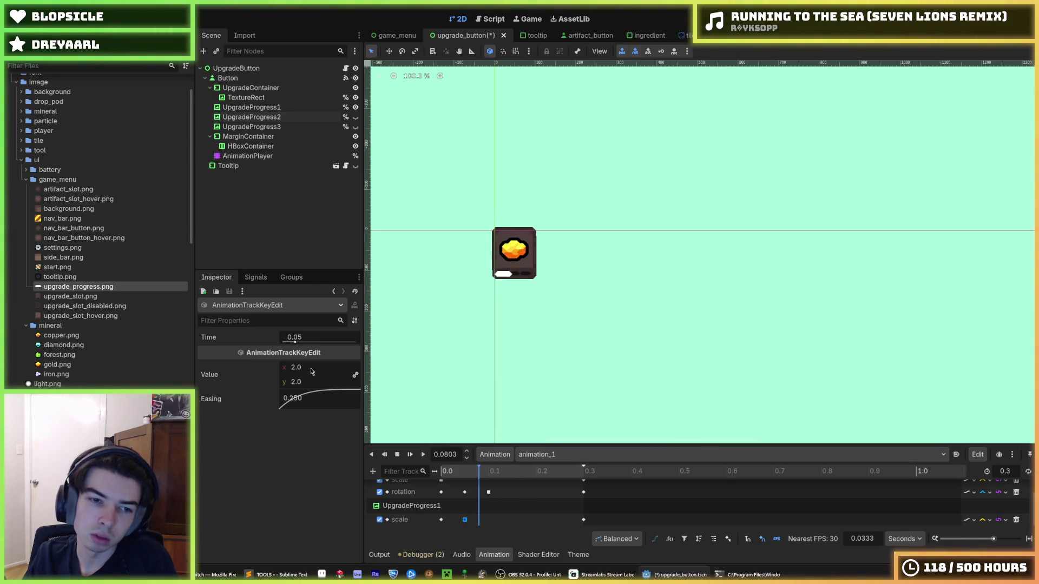
type("0.025")
key("Return")
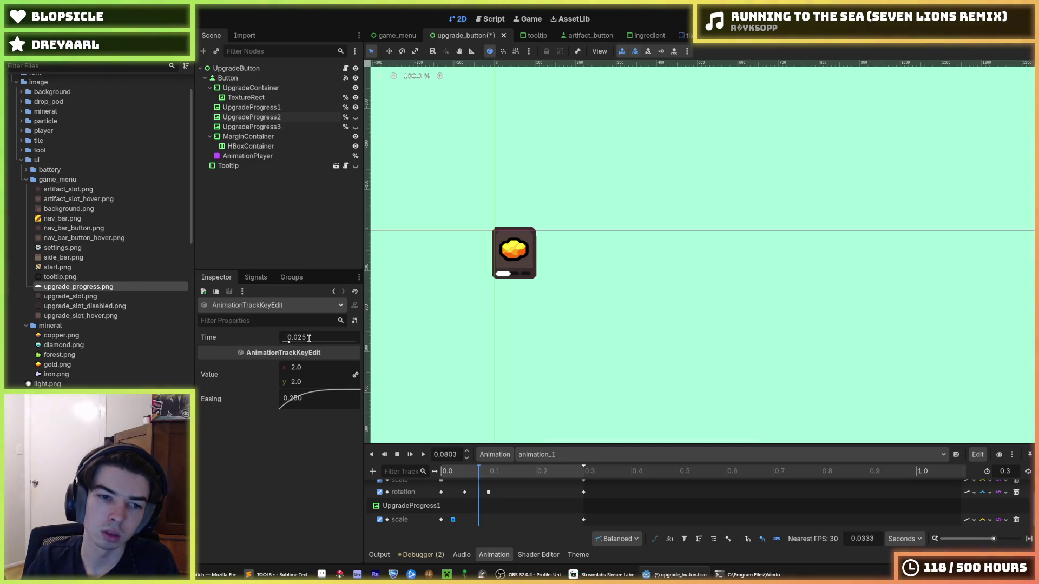
mouse_move(445, 481)
left_mouse_down()
mouse_move(453, 483)
mouse_move(441, 487)
left_mouse_up()
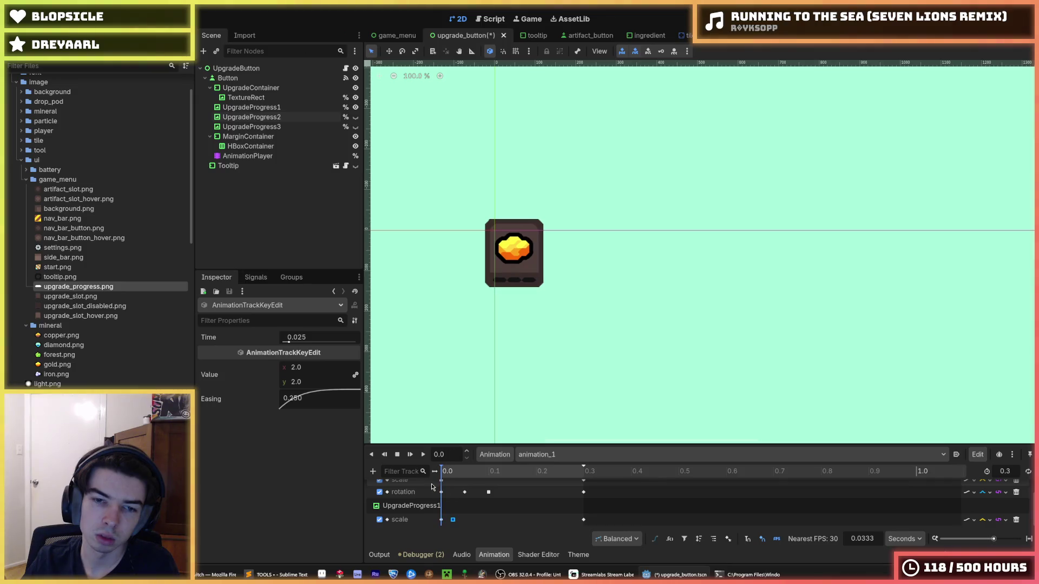
left_click(425, 459)
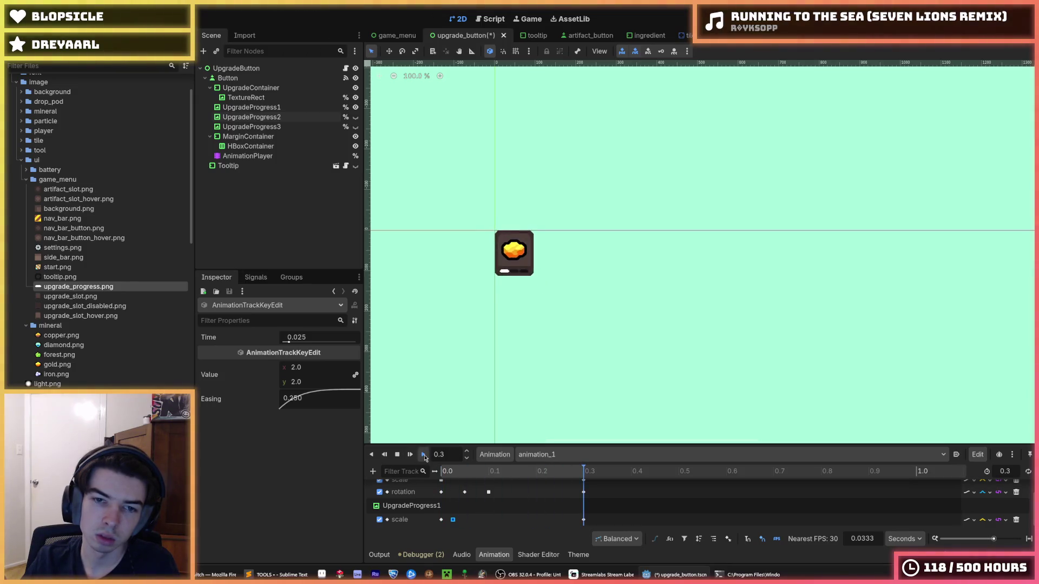
- Adjust the scale key from its context menu, replay the pop animation, and save the scene
right_click(442, 522)
left_click(467, 556)
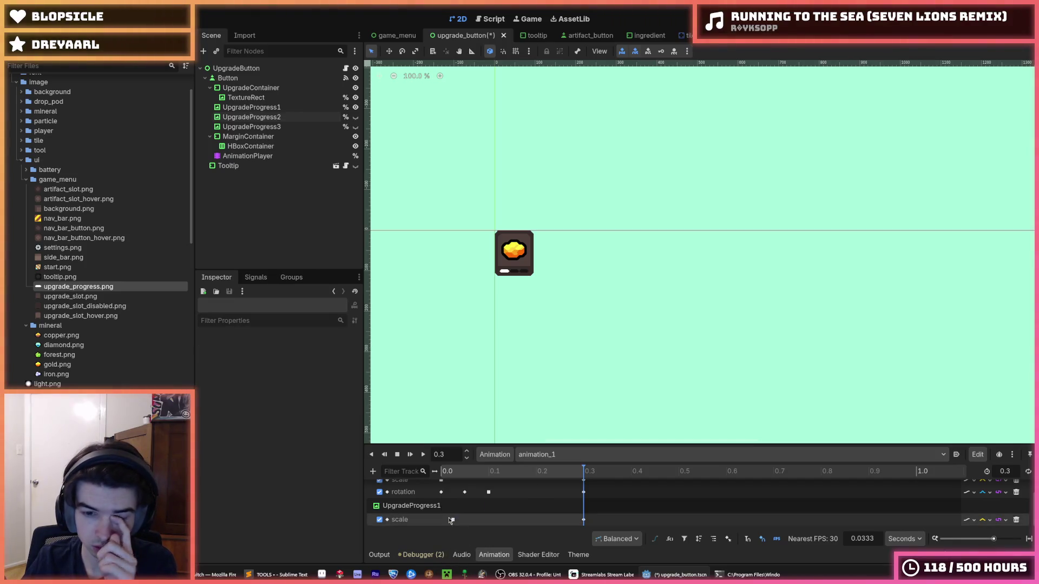
left_click(423, 455)
left_click(423, 455)
left_click(423, 456)
left_click(423, 456)
left_click(423, 455)
left_click(423, 455)
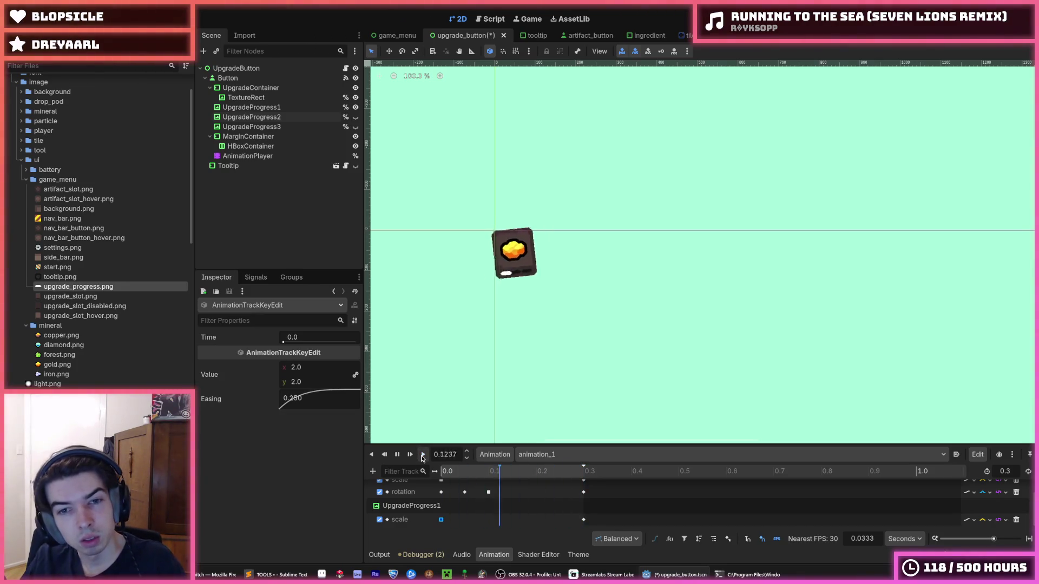
key("ctrl+s")
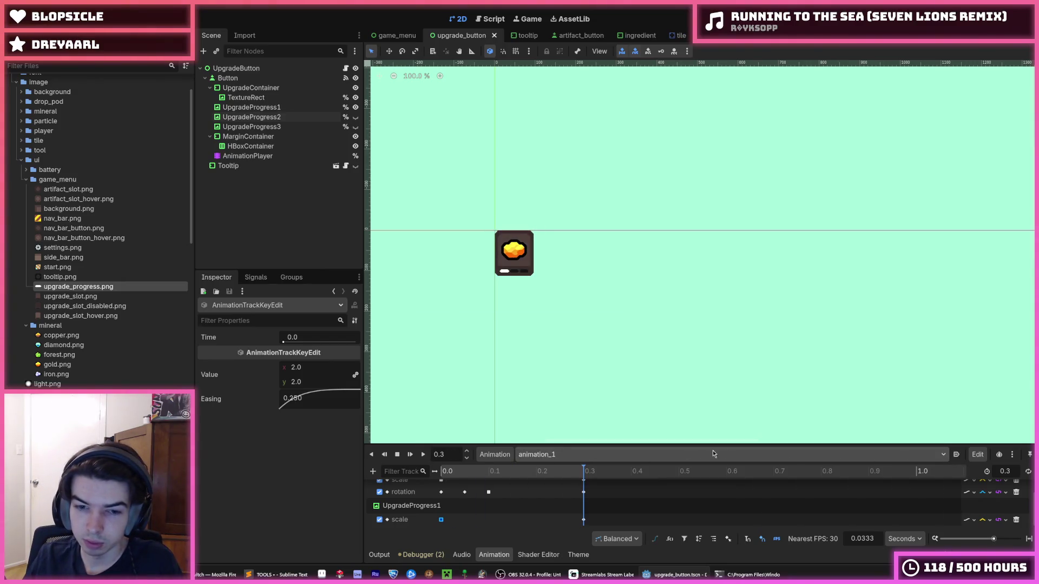
- Duplicate the current animation as animation_2 and save the scene
left_click(492, 455)
left_click(502, 470)
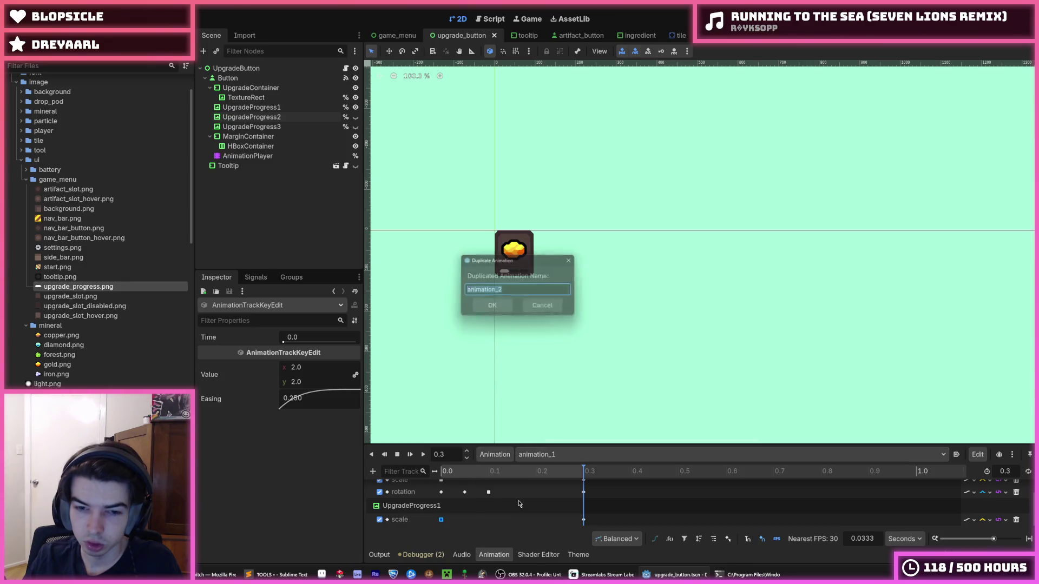
left_click(493, 308)
key("ctrl+s")
- Retarget animation_2's scale track from UpgradeProgress1 to UpgradeProgress2:scale, save, and preview it
left_click(416, 506)
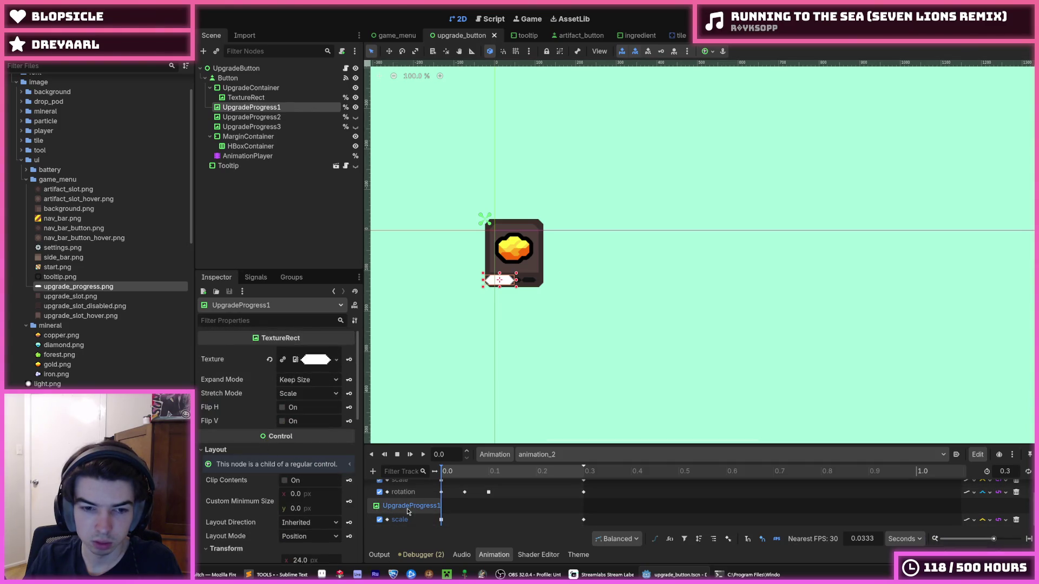
scroll(244, 492, "down", 10)
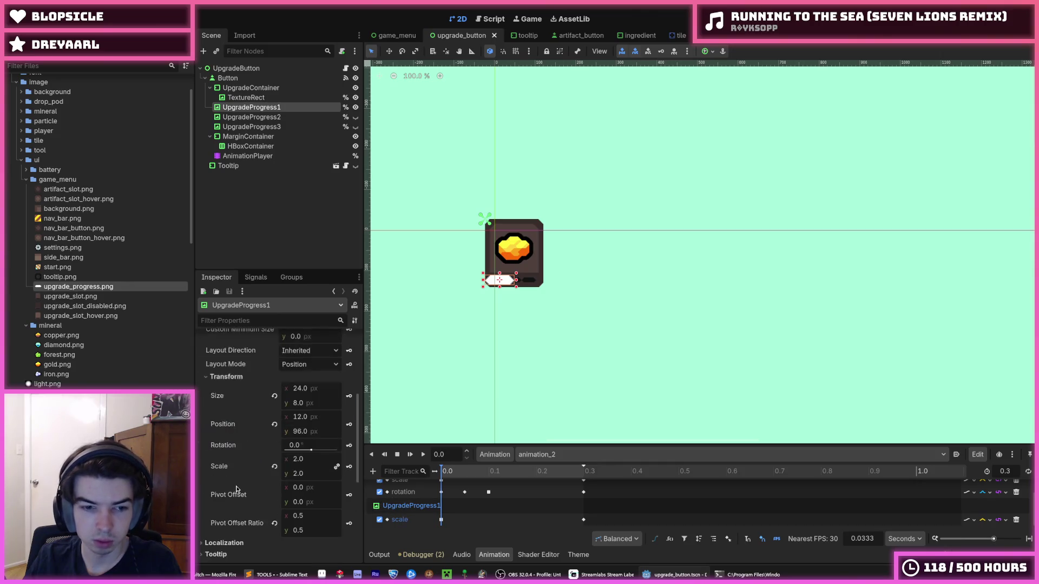
scroll(243, 492, "up", 10)
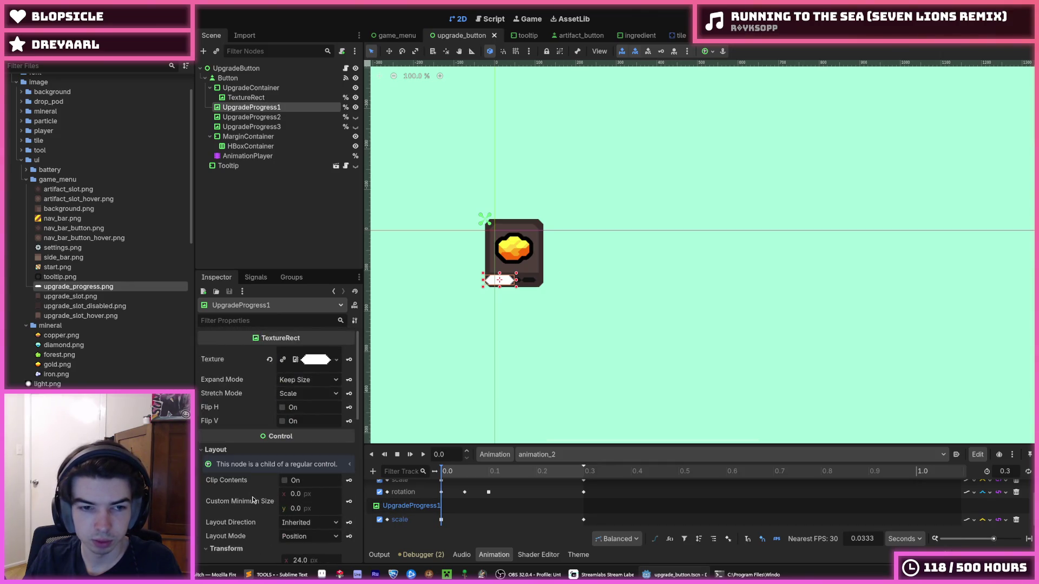
scroll(393, 513, "up", 2)
scroll(393, 513, "down", 1)
double_click(403, 519)
mouse_move(403, 517)
left_mouse_down()
mouse_move(378, 511)
mouse_move(424, 520)
left_mouse_up()
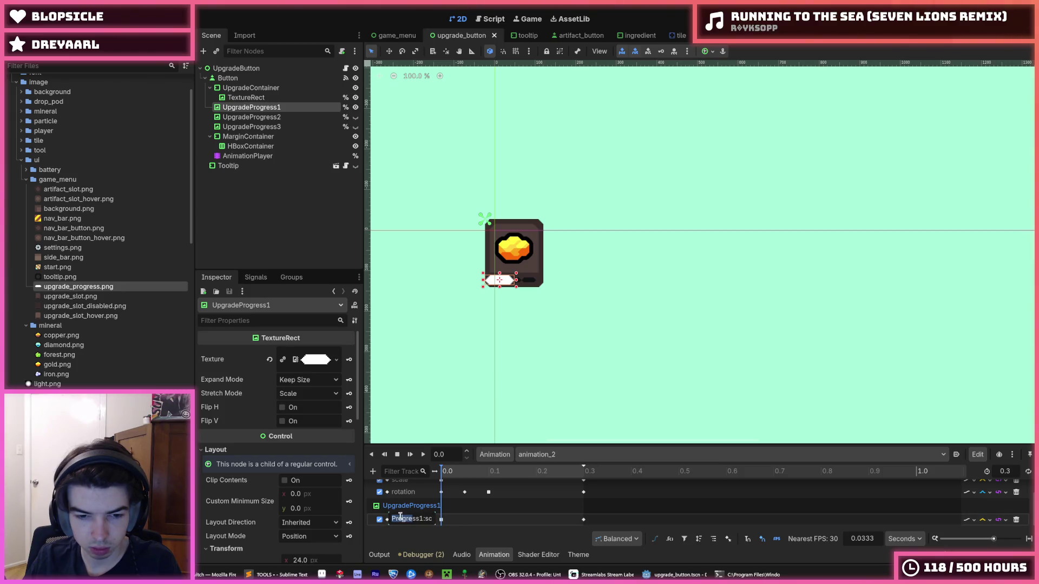
key("Return")
key("ctrl+s")
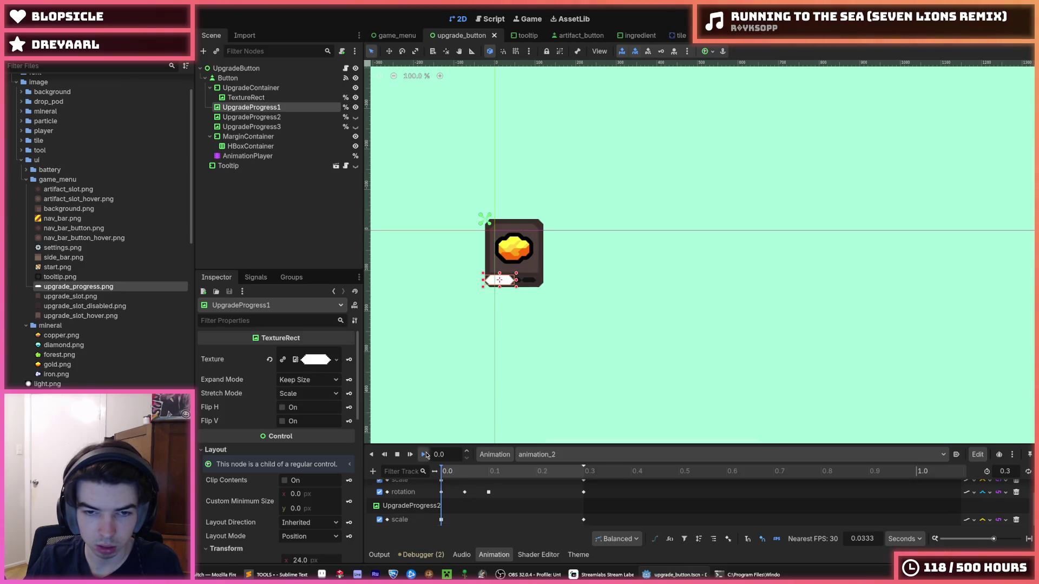
left_click(425, 455)
- Give the RESET animation a 1.0, 1.0 scale key at 0.0, save, and show UpgradeProgress2
left_click(536, 454)
left_click(541, 479)
right_click(448, 518)
left_click(457, 526)
left_click(443, 519)
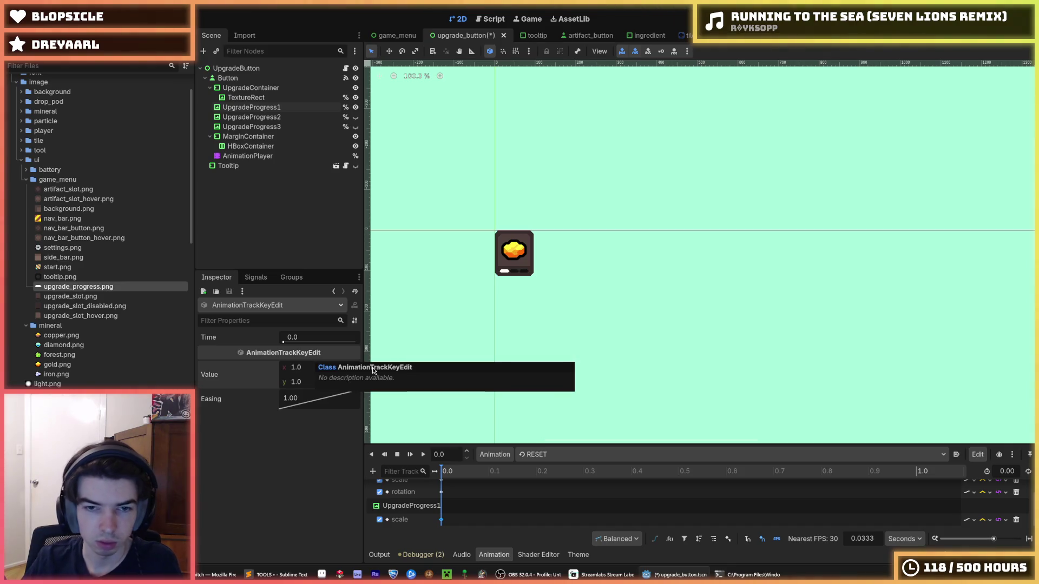
key("ctrl+s")
left_click(356, 116)
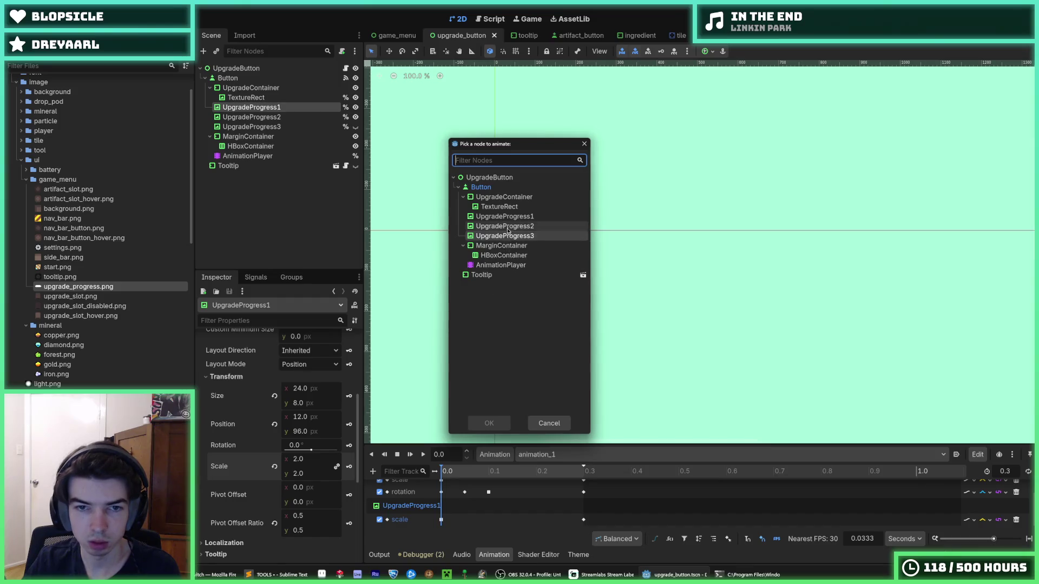
- Add a scale track for UpgradeProgress2 to animation_1 and save
double_click(498, 234)
type("scale")
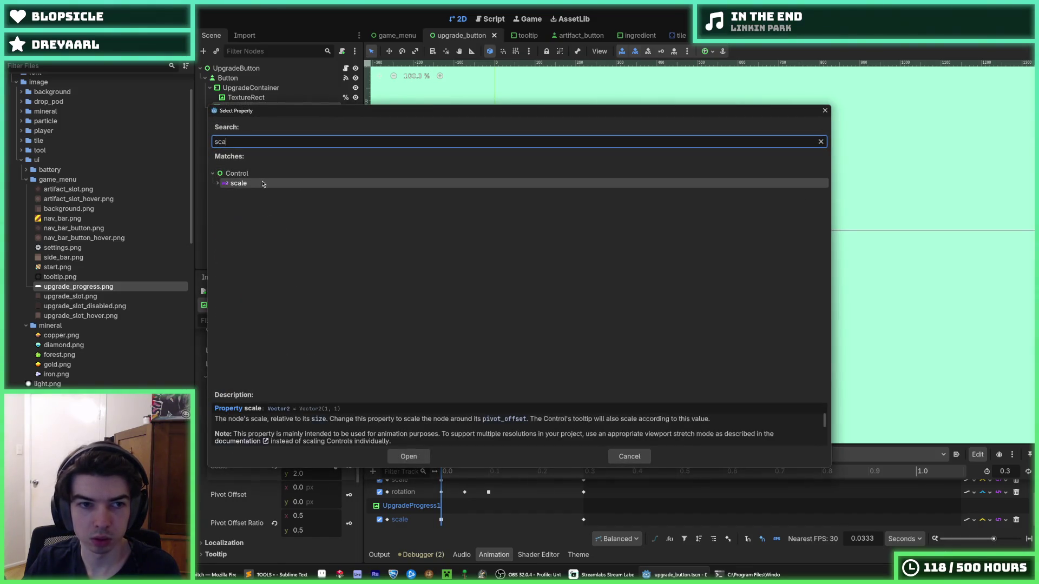
key("Return")
key("ctrl+s")
- Add a second property track animating UpgradeProgress3's scale
left_click(373, 471)
left_click(397, 486)
type("sc")
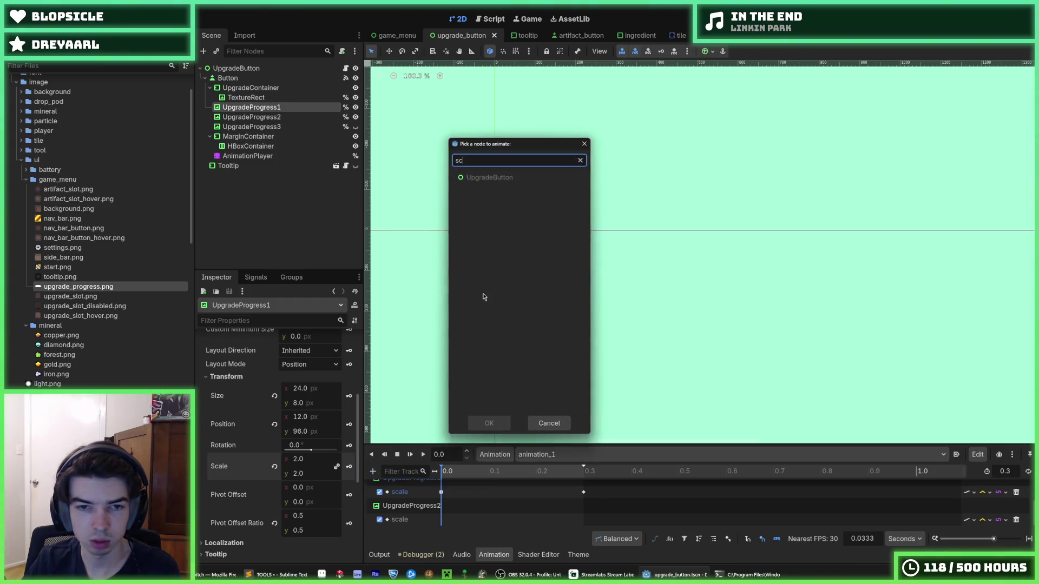
key("BackSpace")
key("BackSpace")
key("BackSpace")
double_click(457, 237)
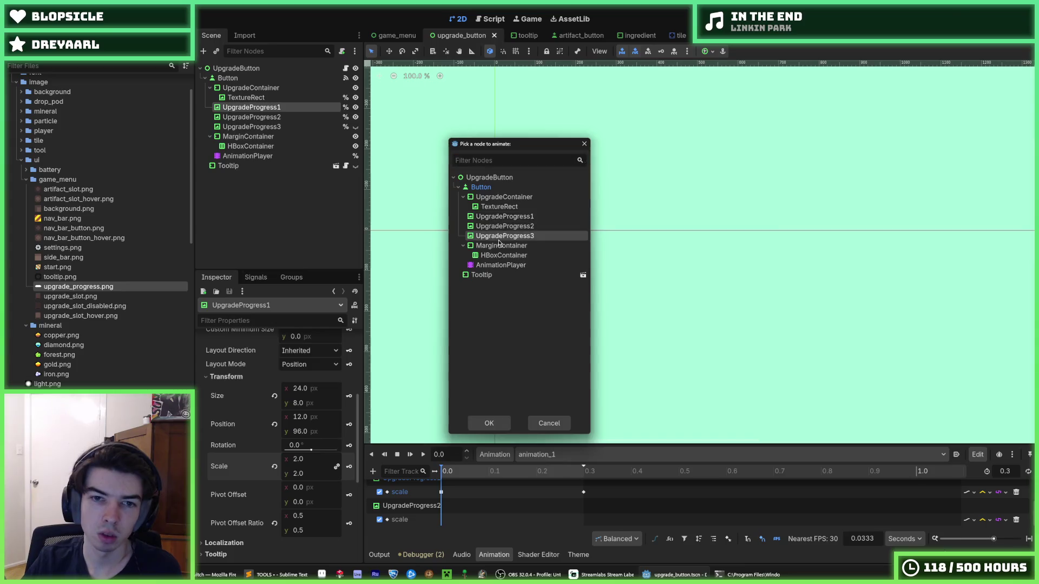
type("scale")
double_click(258, 186)
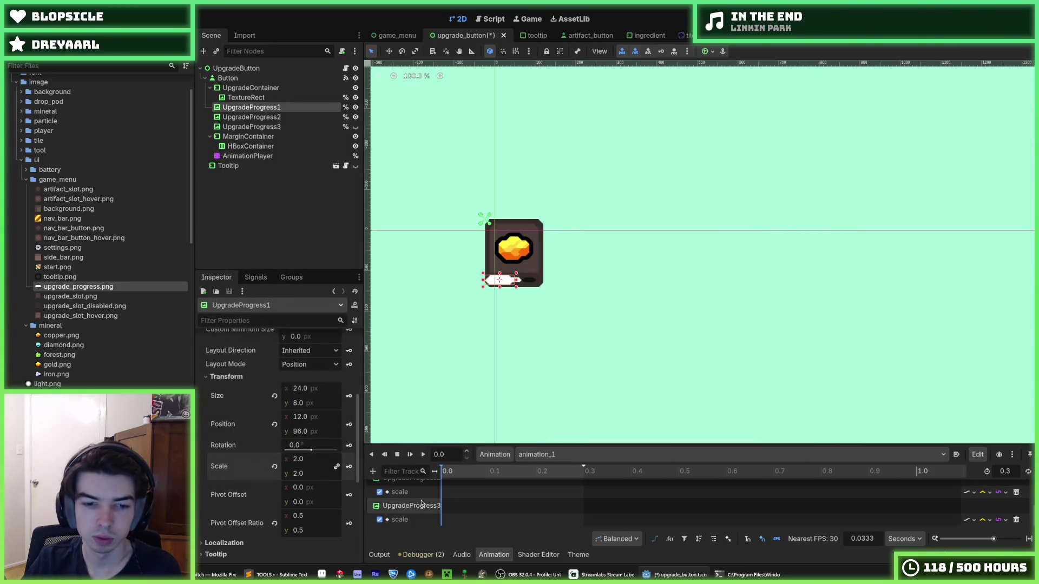
- Insert 0.0 scale keys on the UpgradeProgress2 and UpgradeProgress3 tracks and save
left_click_drag(482, 444, 482, 382)
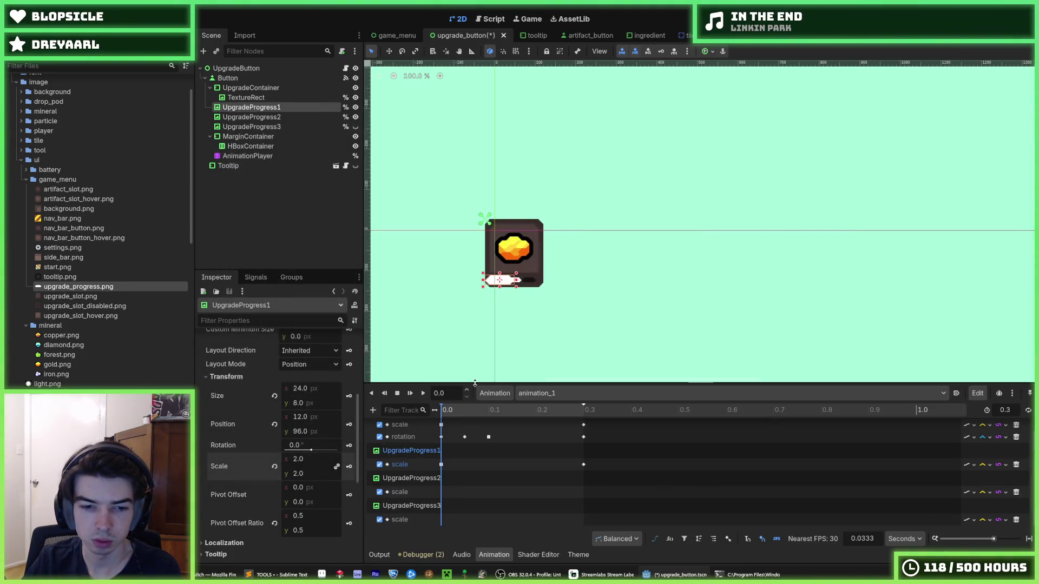
right_click(445, 494)
left_click(463, 499)
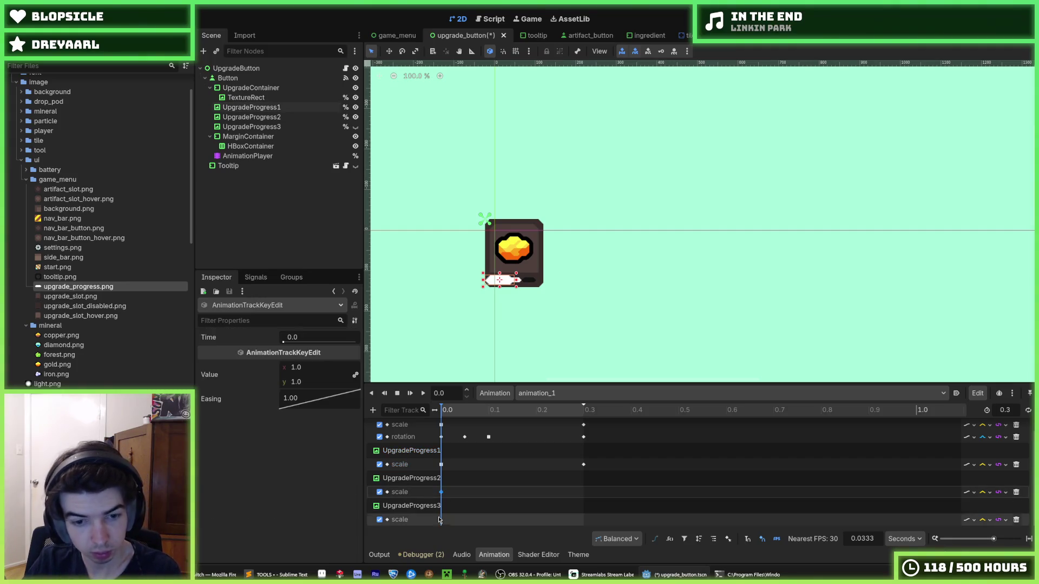
right_click(442, 521)
left_click(457, 494)
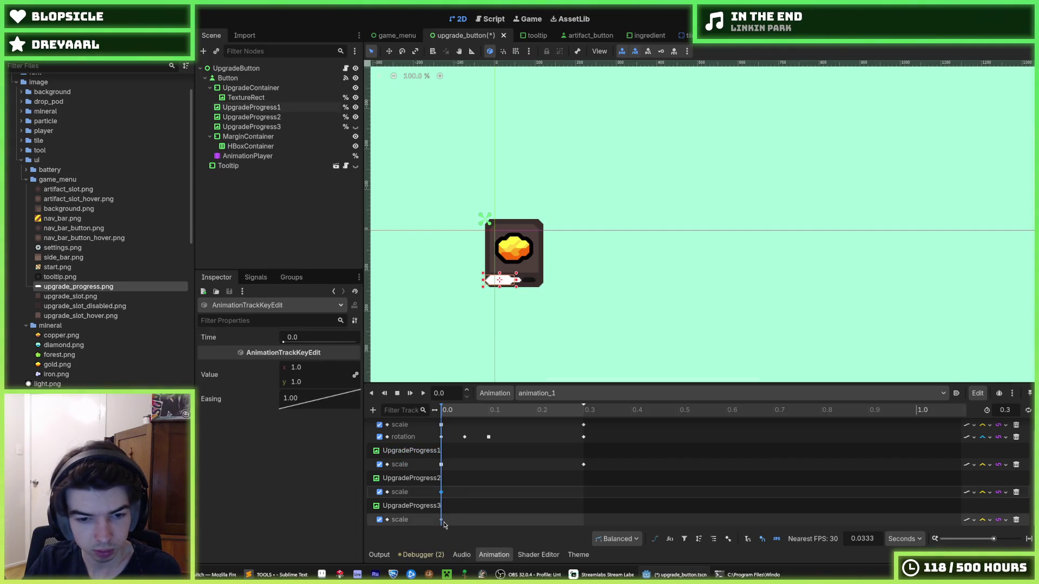
key("ctrl+s")
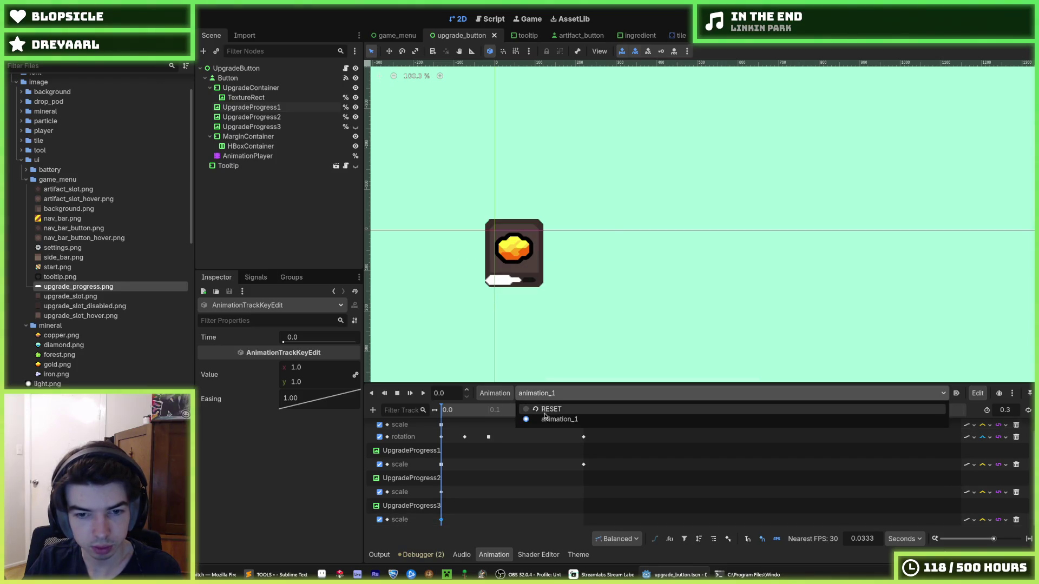
- Duplicate into animation_2 and set UpgradeProgress2's starting scale key to 2 with easing
left_click(482, 395)
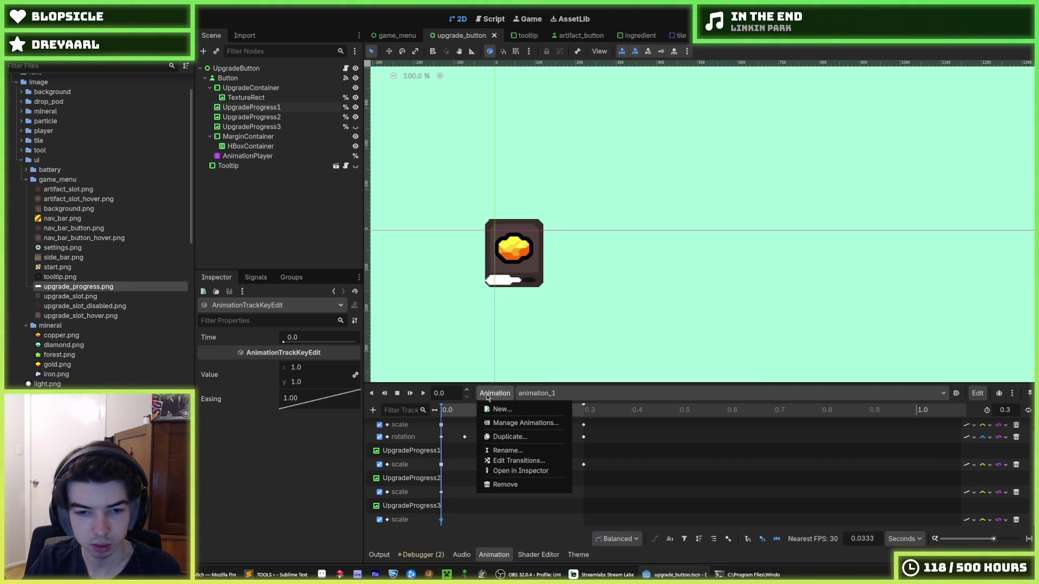
left_click(508, 437)
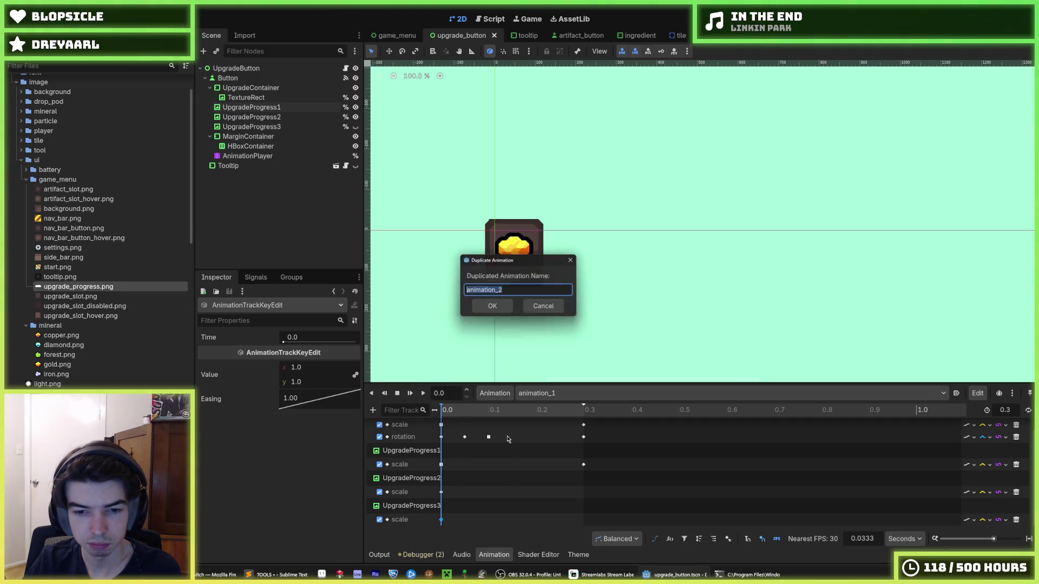
left_click(493, 308)
left_click(441, 464)
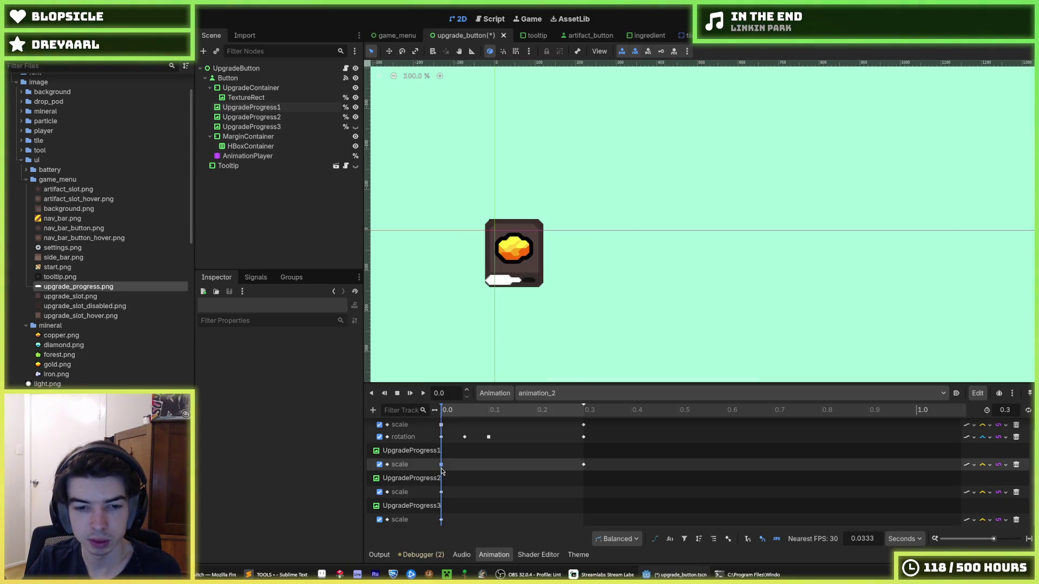
left_click(441, 492)
left_click(323, 377)
type("2")
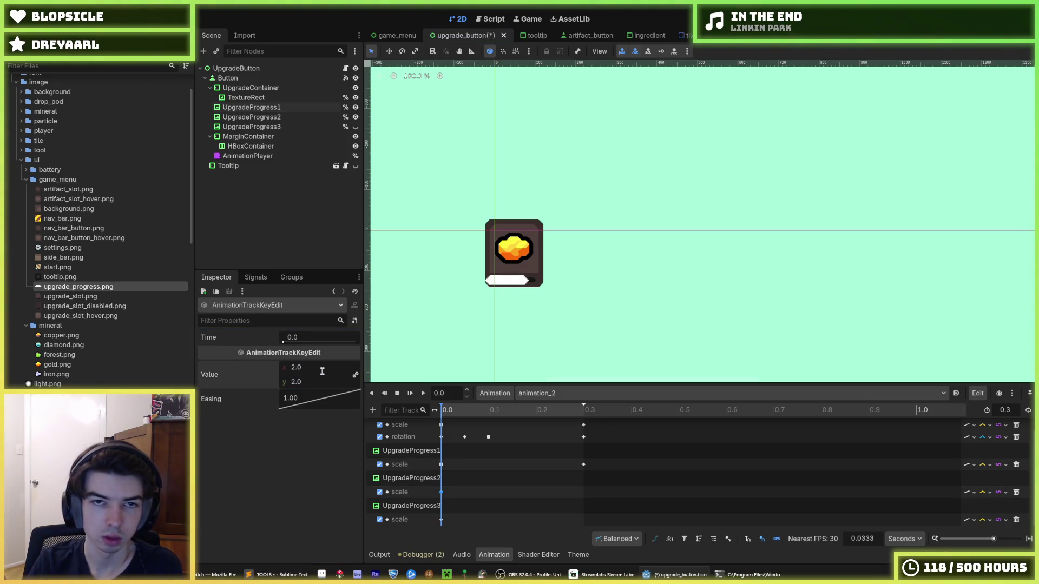
double_click(306, 404)
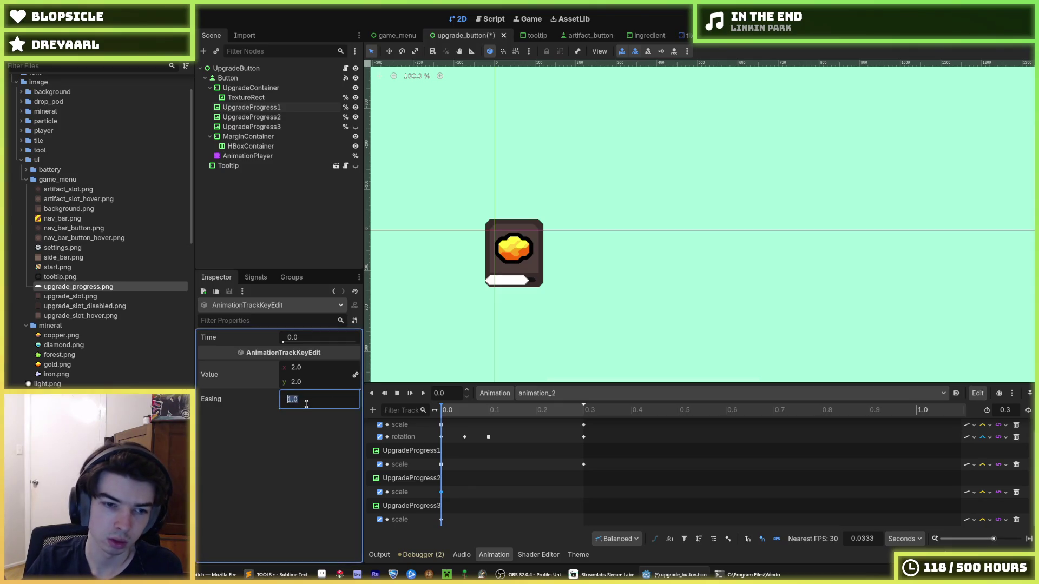
type("0.250")
- Add a second UpgradeProgress2 scale key at 0.3 with scale 1.0
right_click(568, 492)
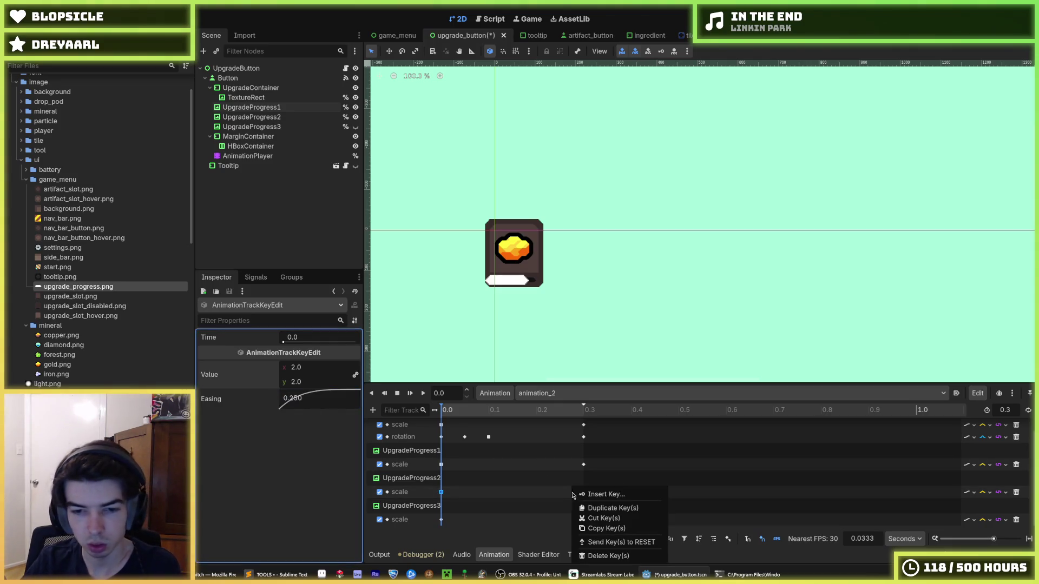
left_click(584, 495)
left_click_drag(567, 491, 580, 495)
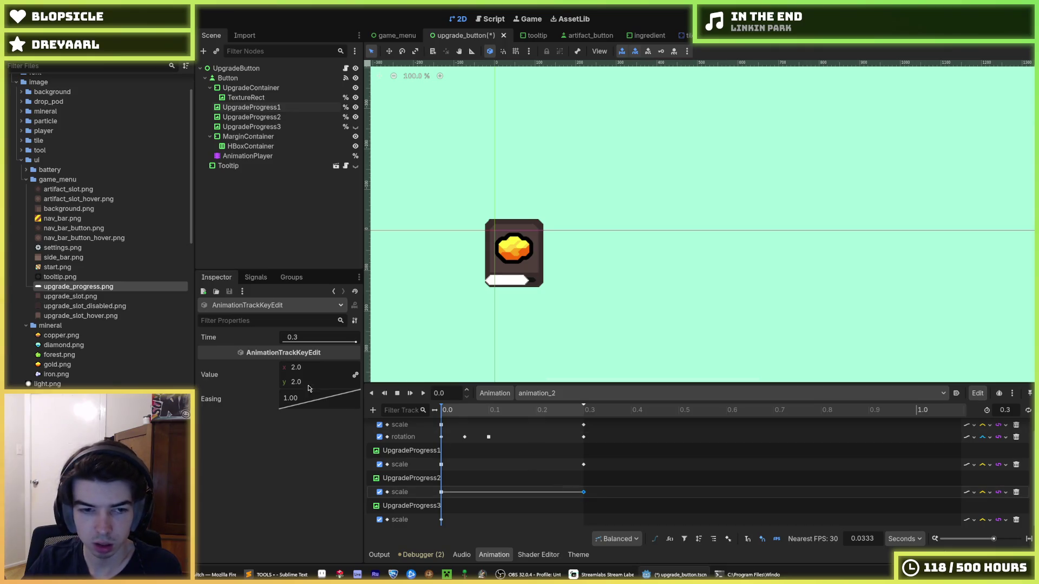
key("Tab")
type("1")
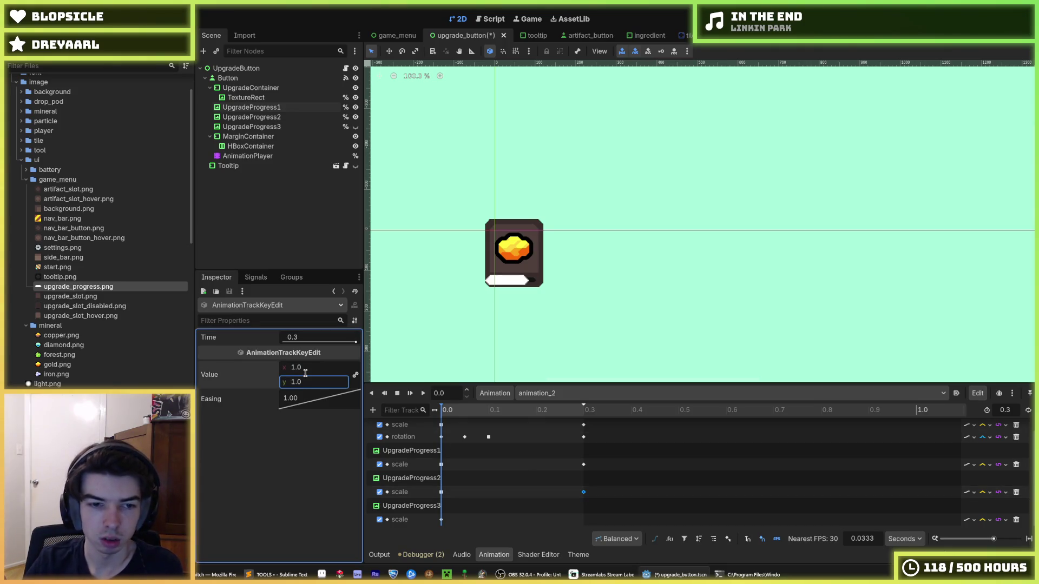
- Move UpgradeProgress1's scale key back to 0.0 and save with animation_2 selected
right_click(441, 464)
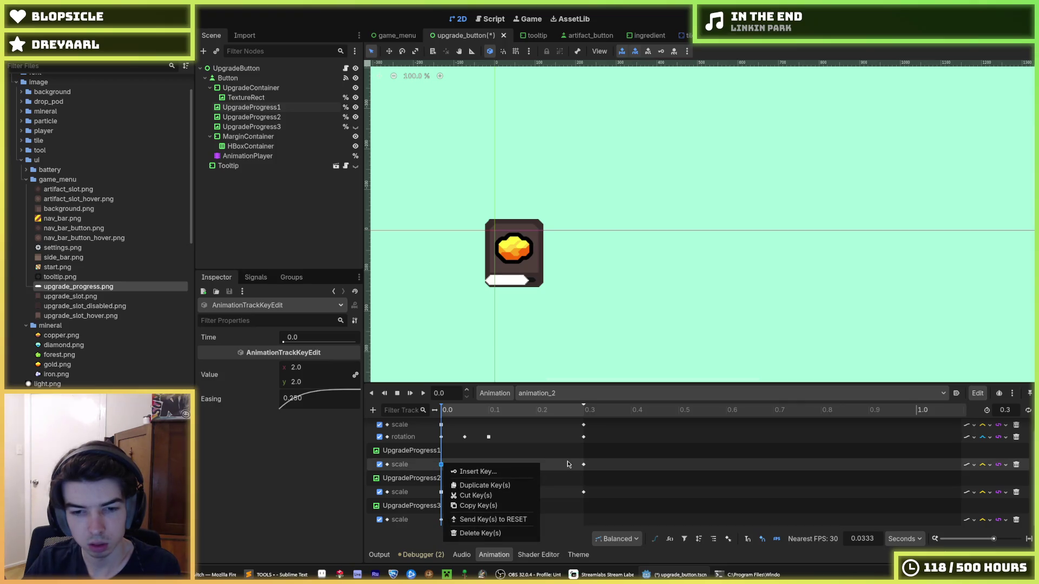
left_click(480, 533)
left_click_drag(584, 464, 553, 468)
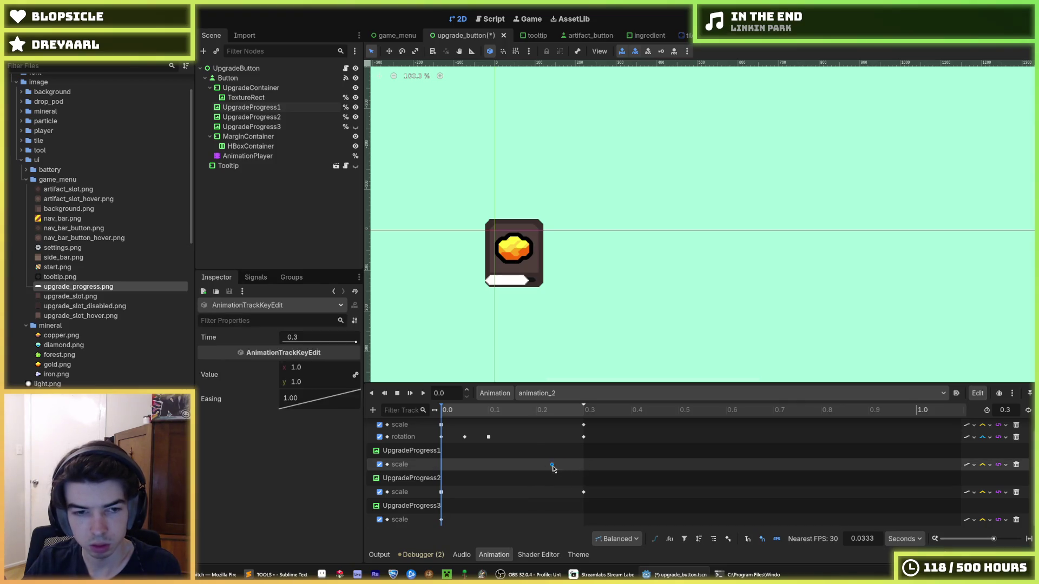
left_click_drag(438, 468, 440, 468)
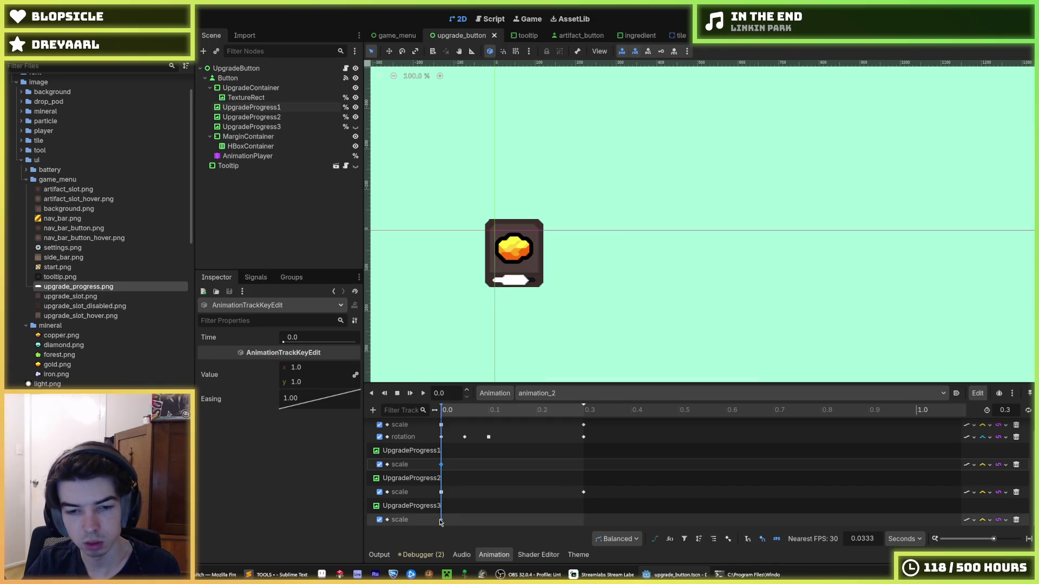
left_click(538, 394)
left_click(539, 393)
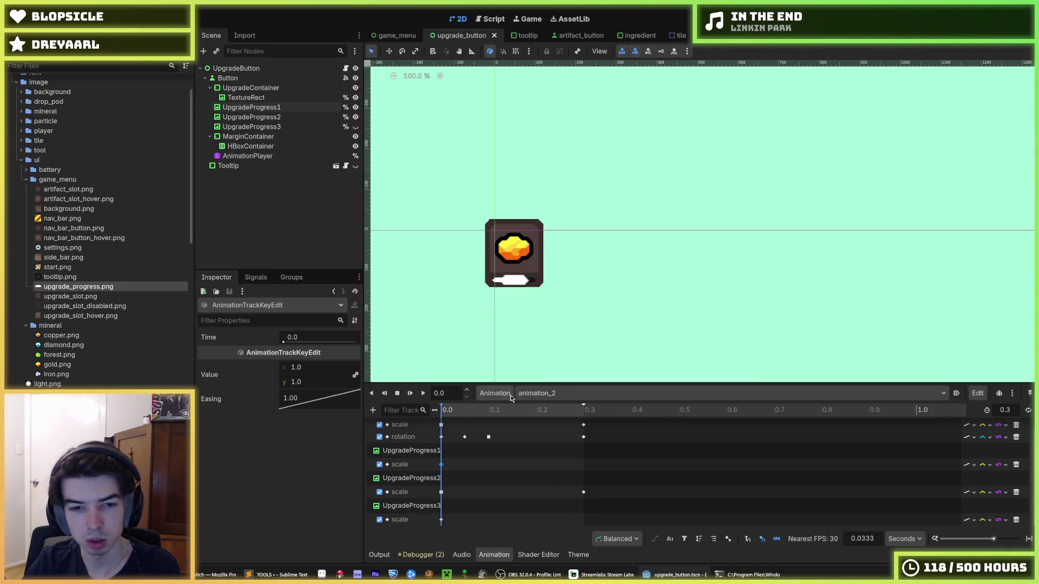
key("ctrl+s")
left_click(489, 394)
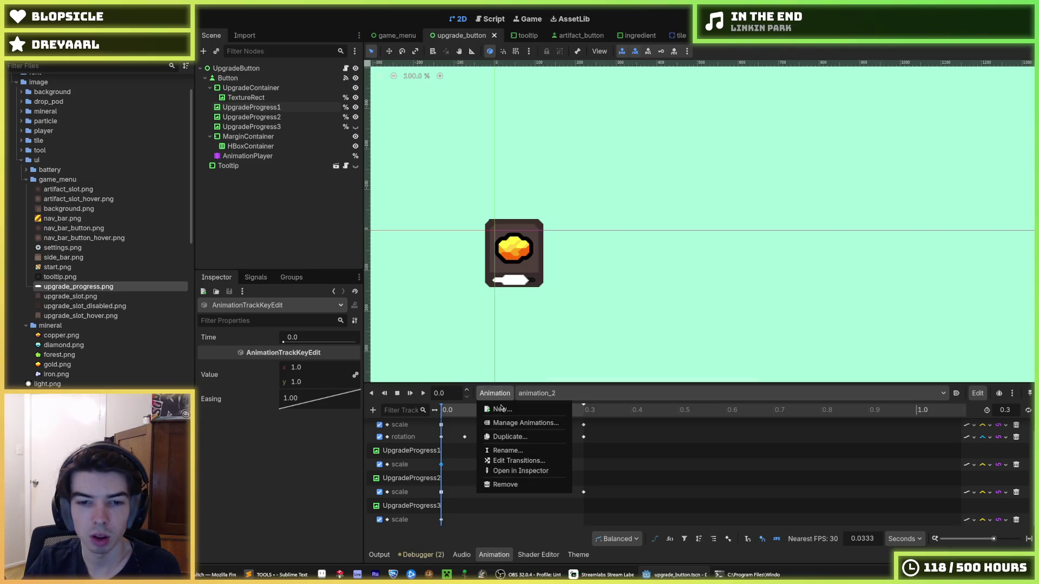
- Duplicate as animation_3 and set the third pip's starting scale key to 2, 2 with 0.25 easing
left_click(508, 439)
left_click(500, 307)
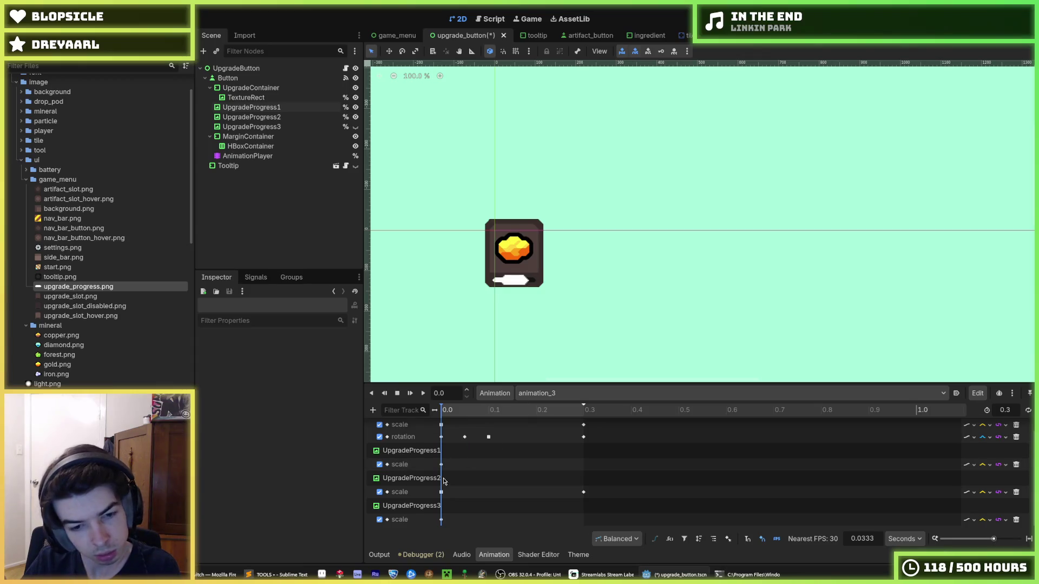
left_click(441, 520)
left_click(324, 370)
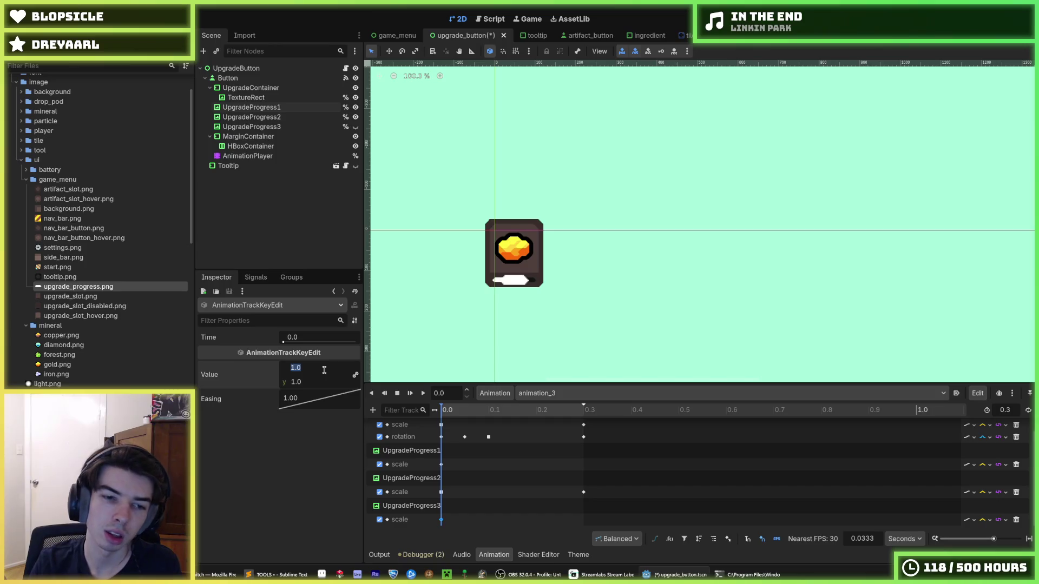
type("2")
key("Tab")
type("2")
left_click(317, 402)
type(".25")
key("Return")
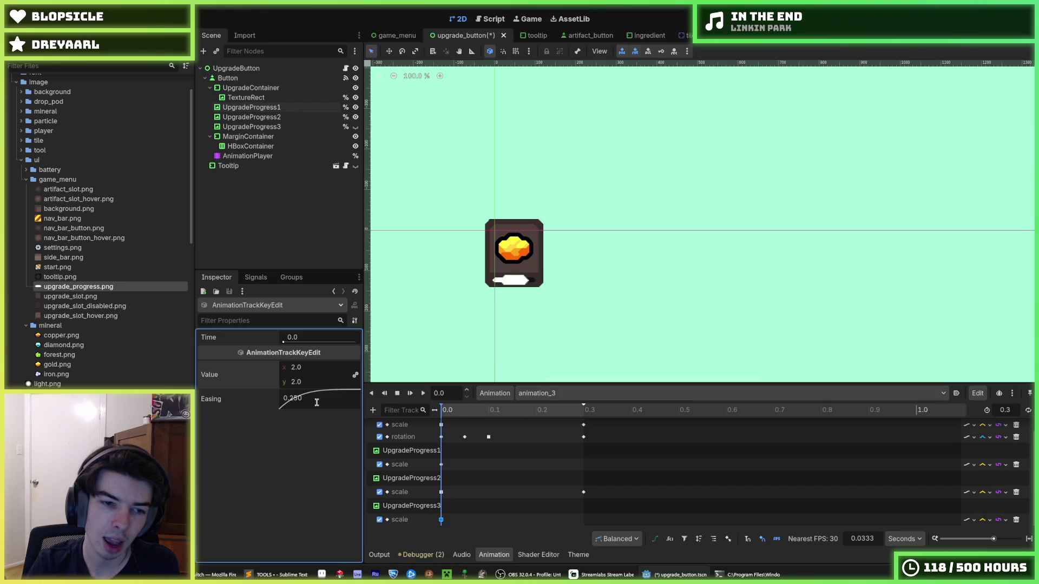
- Add a 1.0 scale key for the third pip at 0.3 s
right_click(547, 520)
left_click(563, 500)
left_click(552, 520)
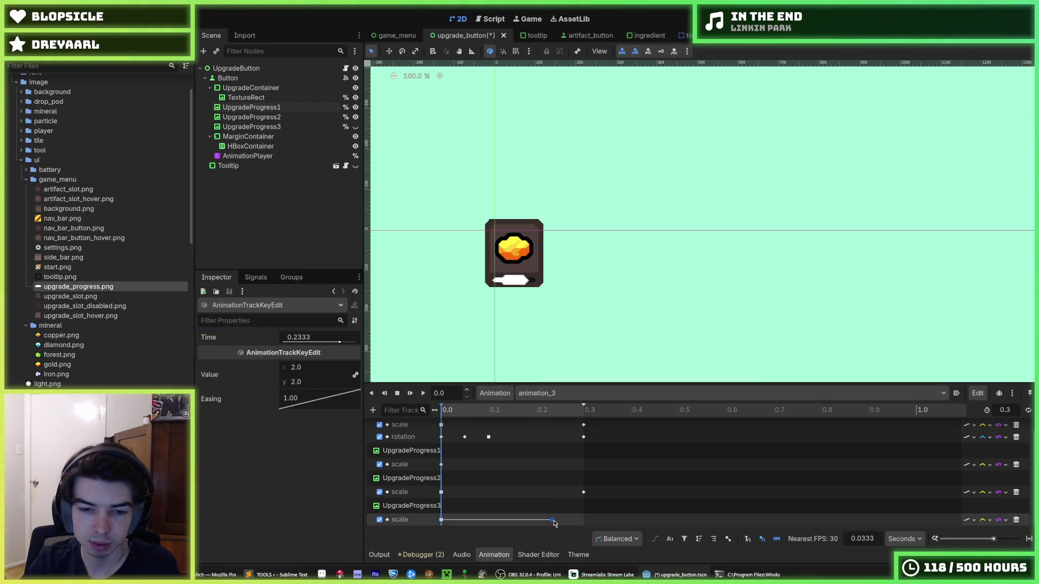
left_click(320, 374)
type("1")
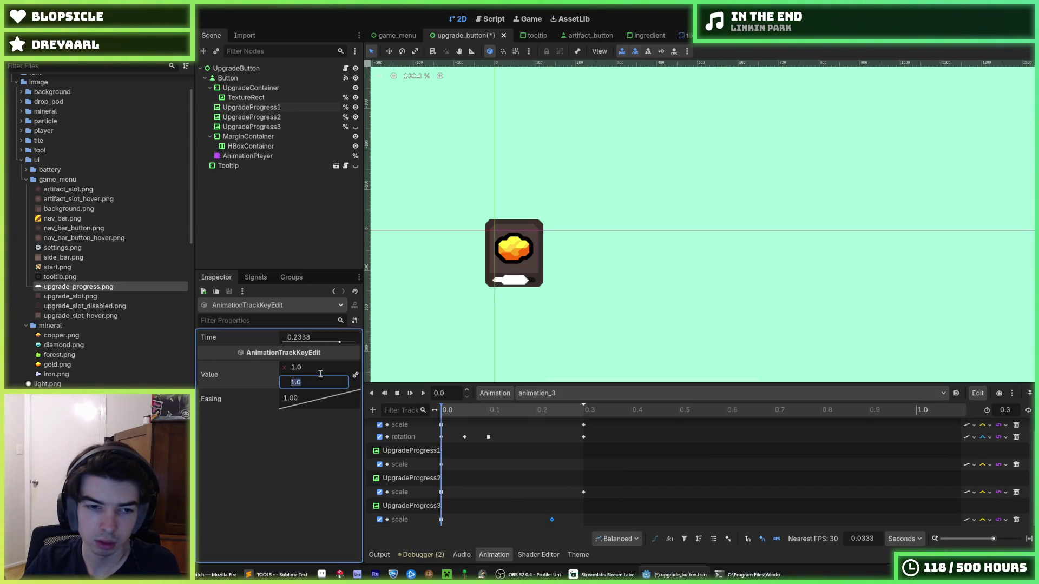
mouse_move(552, 520)
left_mouse_down()
mouse_move(583, 520)
mouse_move(552, 492)
left_mouse_up()
- Delete the second pip's starting scale key and preview animation_3
right_click(442, 492)
left_click(480, 556)
left_click(424, 394)
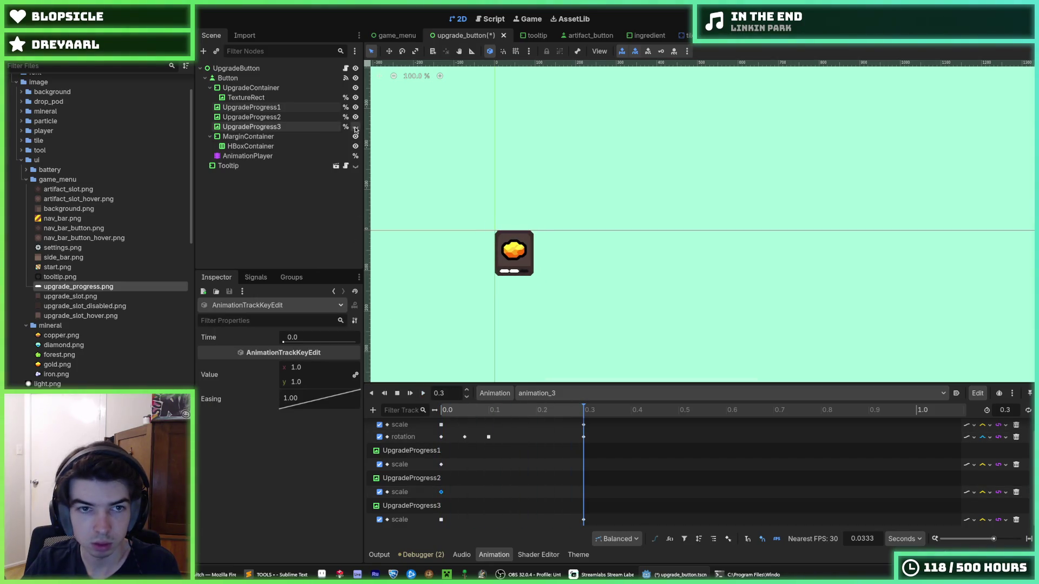
left_click(426, 393)
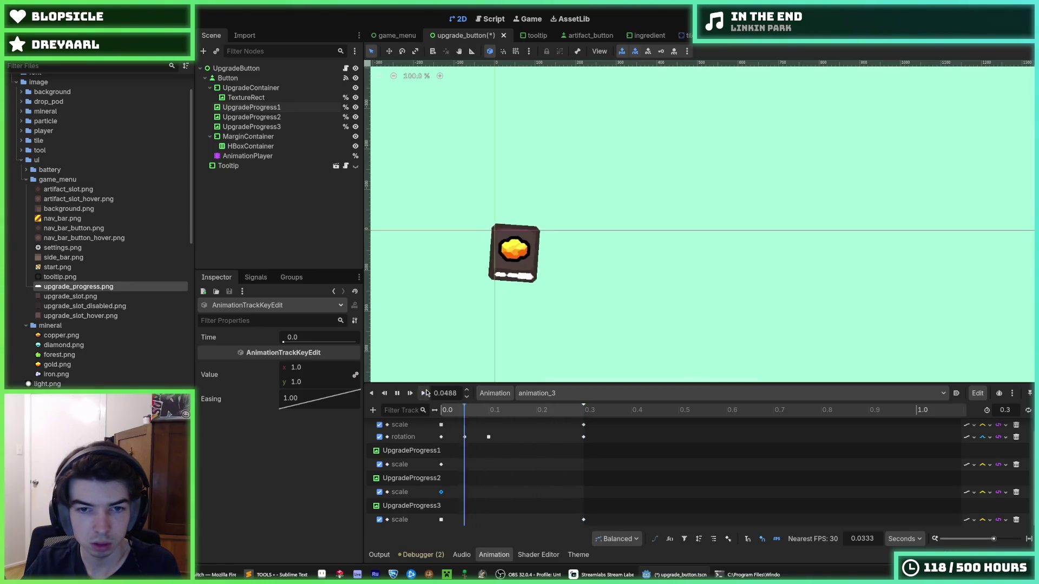
- Save the scene and replay animation_3 once more
key("ctrl+s")
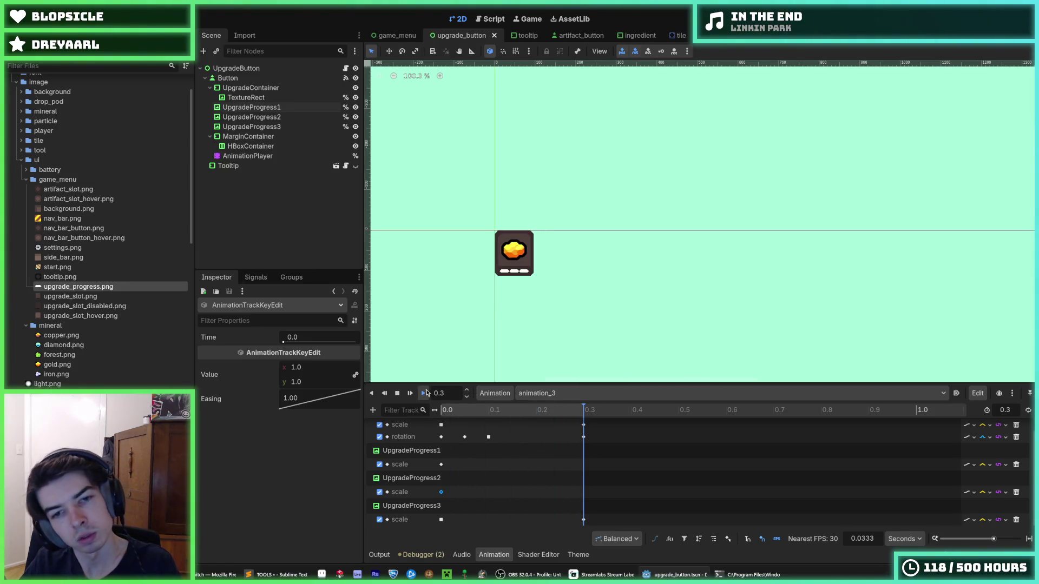
left_click(426, 393)
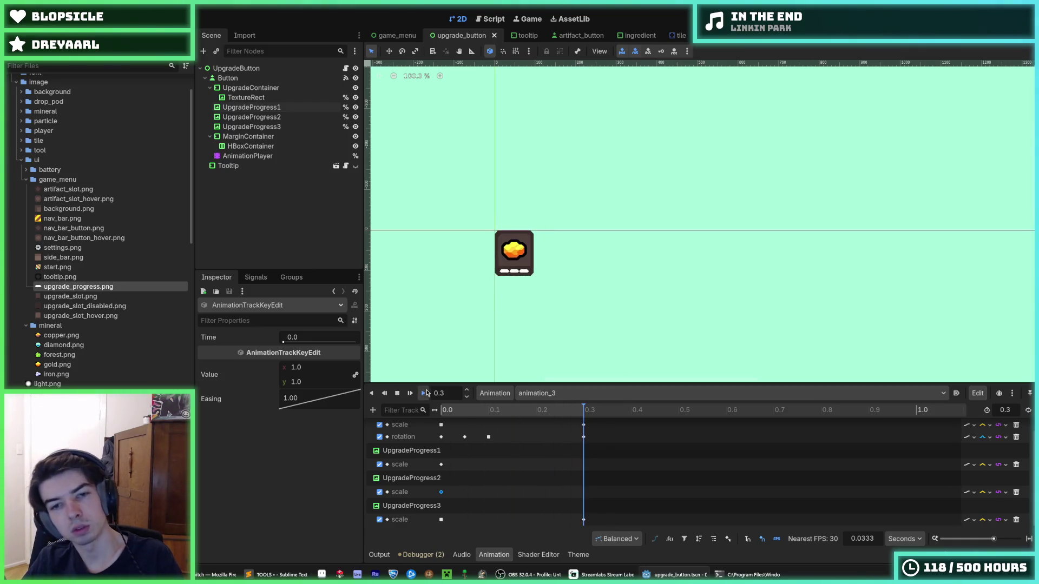
scroll(448, 311, "down", 1)
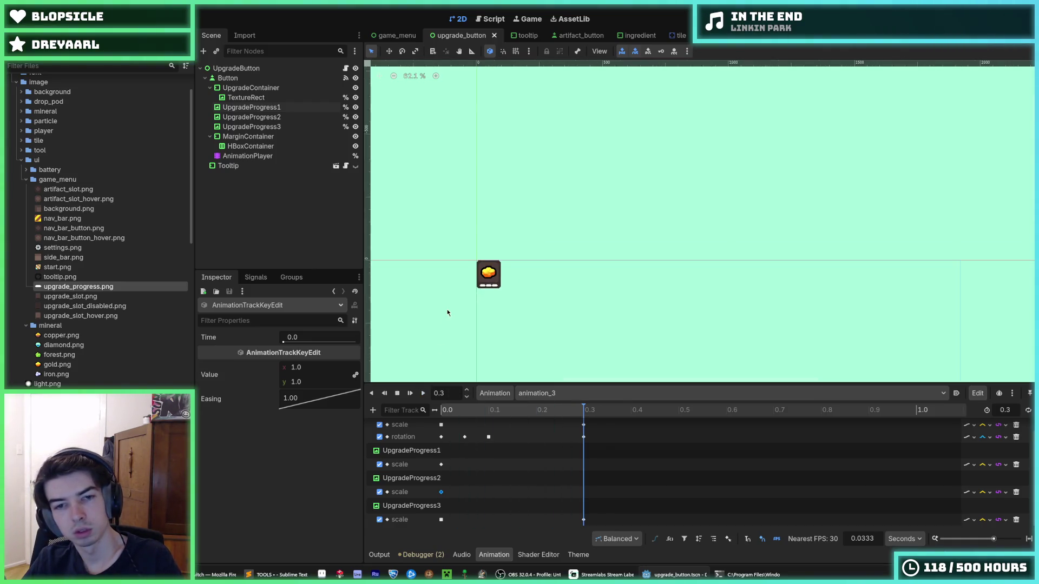
scroll(425, 363, "up", 2)
scroll(433, 451, "up", 1)
key("ctrl+s")
- Switch to the RESET animation, apply and save it, then open and save game_menu
left_click(537, 393)
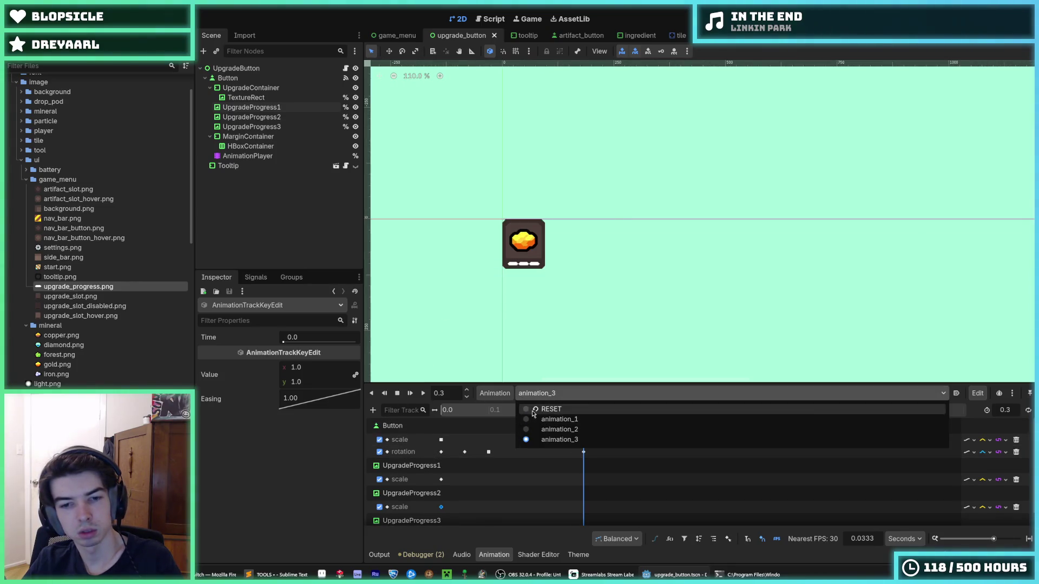
left_click(546, 409)
left_click(424, 394)
key("ctrl+s")
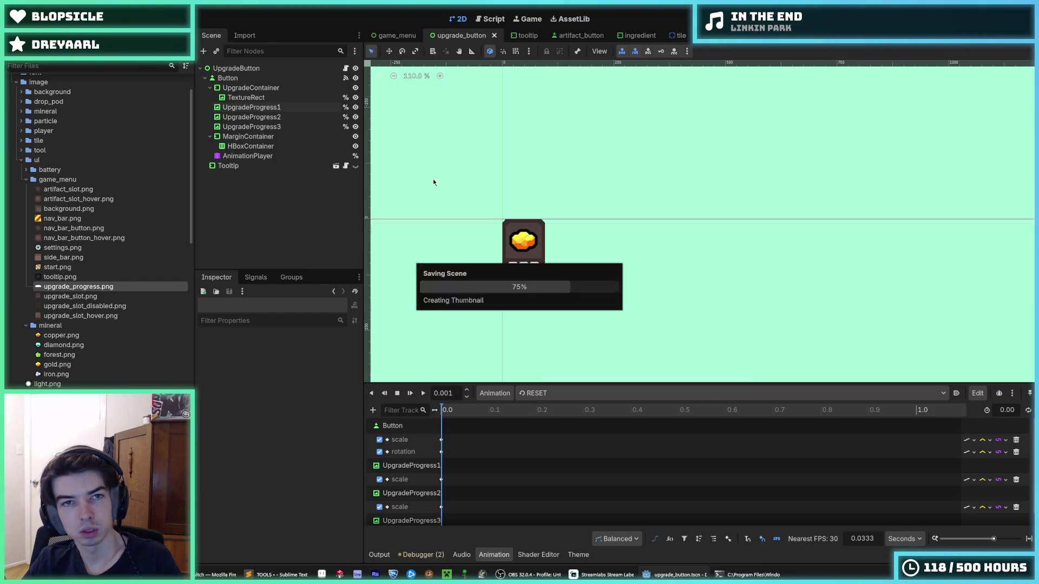
left_click(385, 35)
key("ctrl+s")
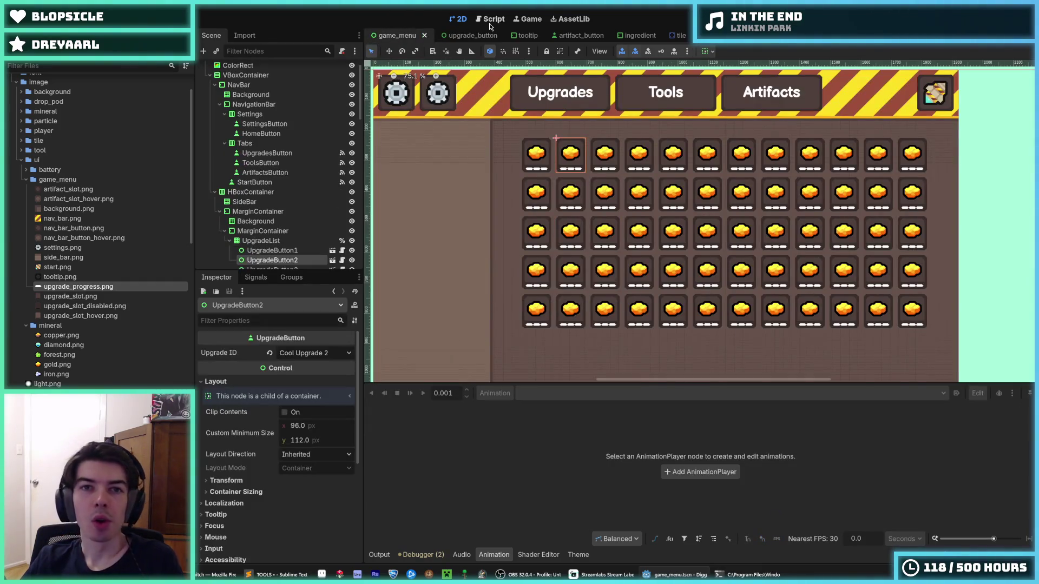
- Review the game menu script in the Script workspace
left_click(490, 19)
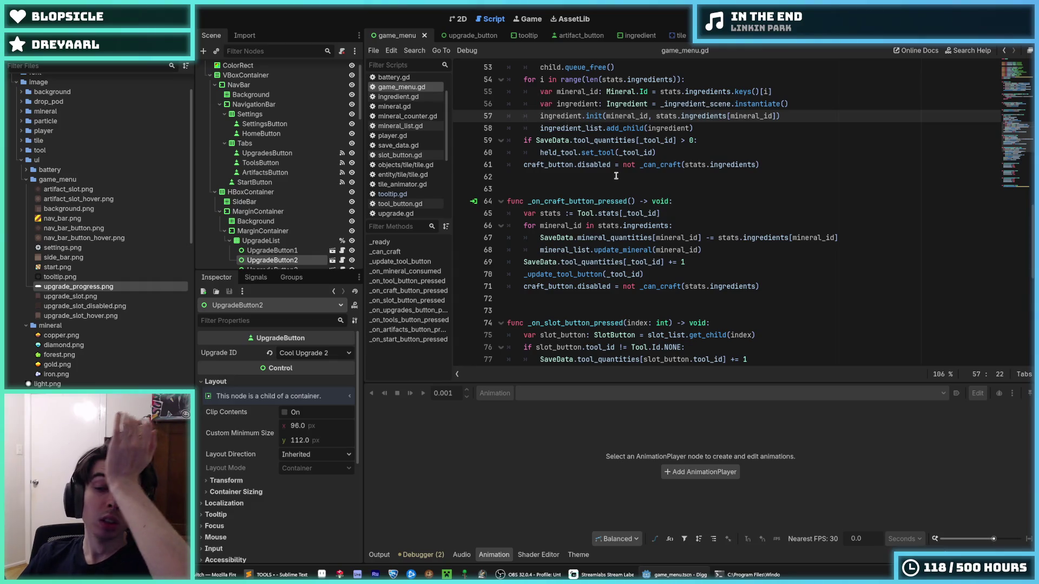
scroll(566, 122, "down", 5)
scroll(659, 212, "up", 4)
scroll(659, 213, "up", 3)
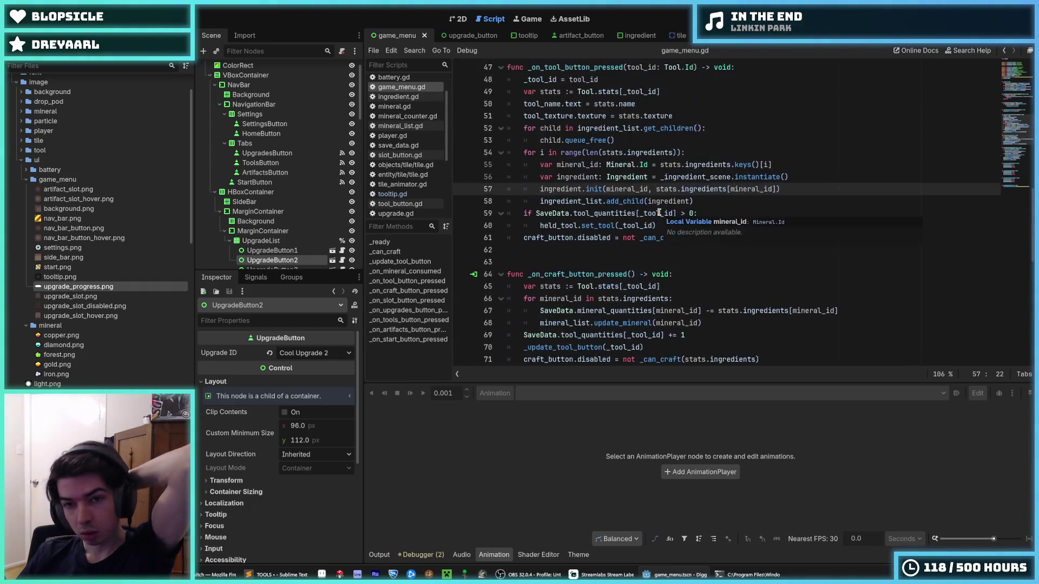
scroll(734, 250, "down", 4)
scroll(734, 249, "down", 8)
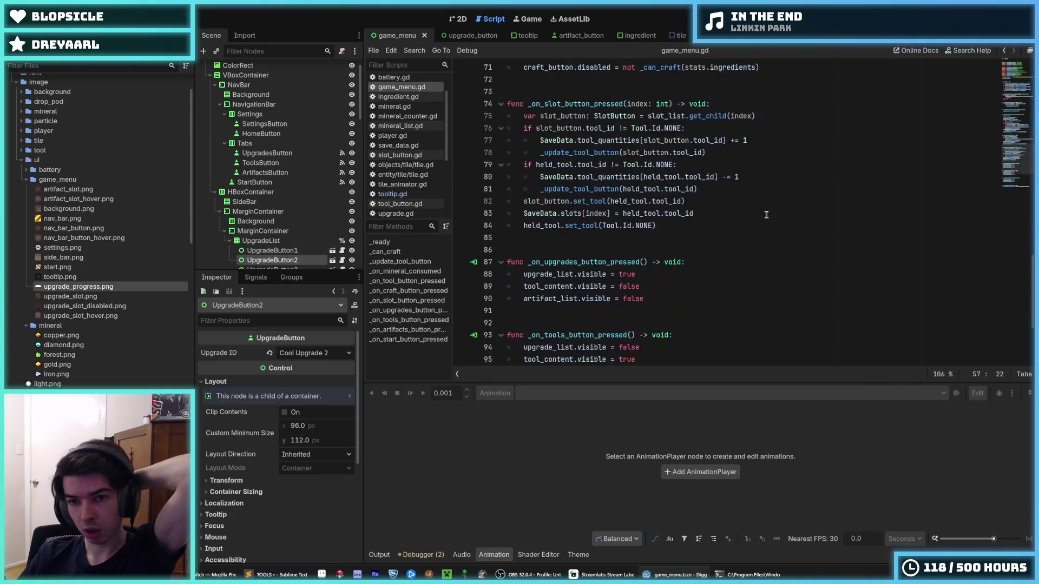
scroll(704, 244, "up", 9)
scroll(749, 250, "up", 15)
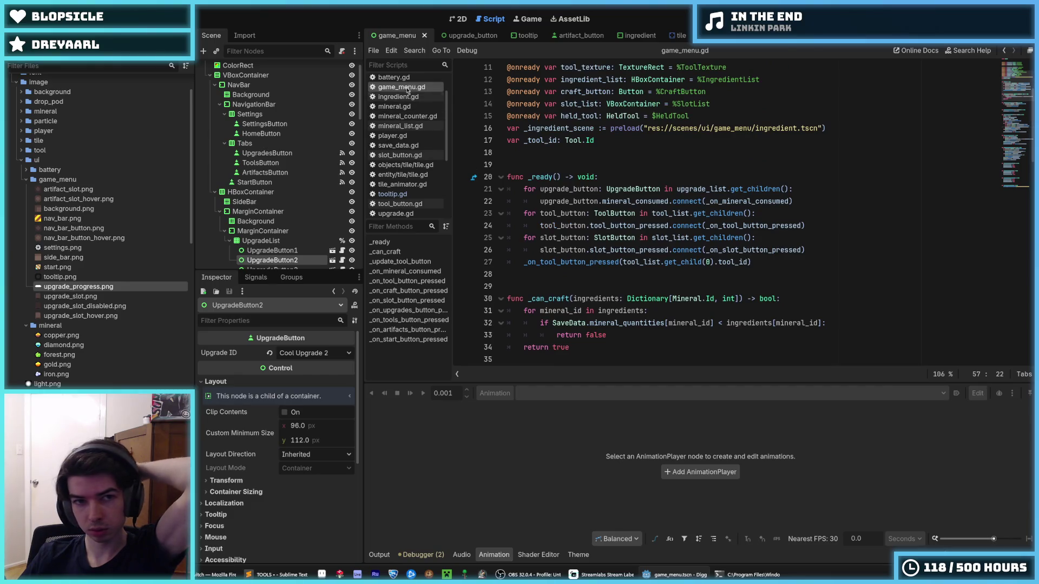
- Change line 51 of upgrade_button.gd to play("animation_" + str(SaveData.upgrades[upgrade_id])) and save
left_click(463, 35)
scroll(723, 229, "down", 7)
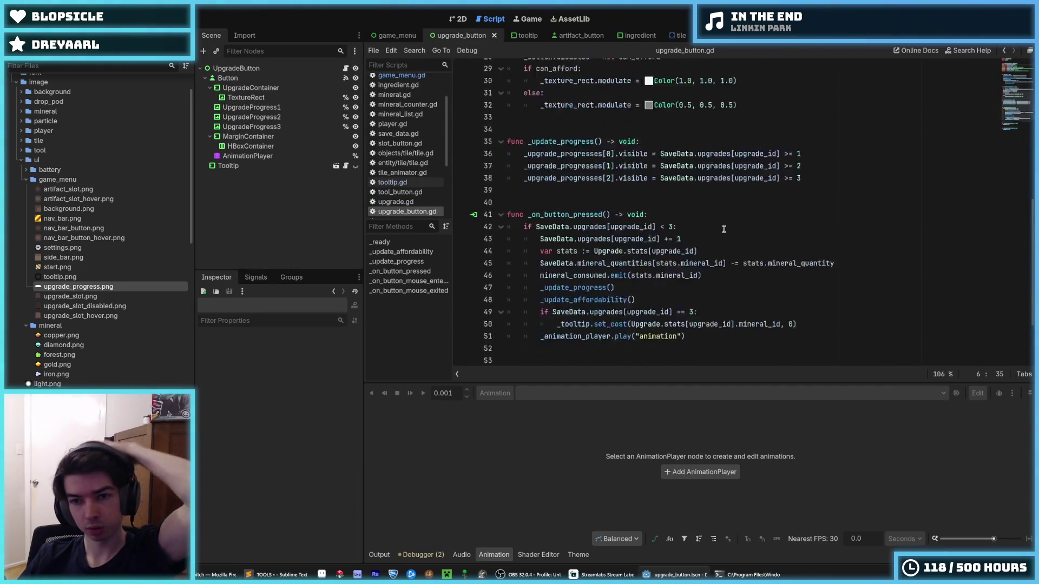
left_click(703, 250)
key("Left")
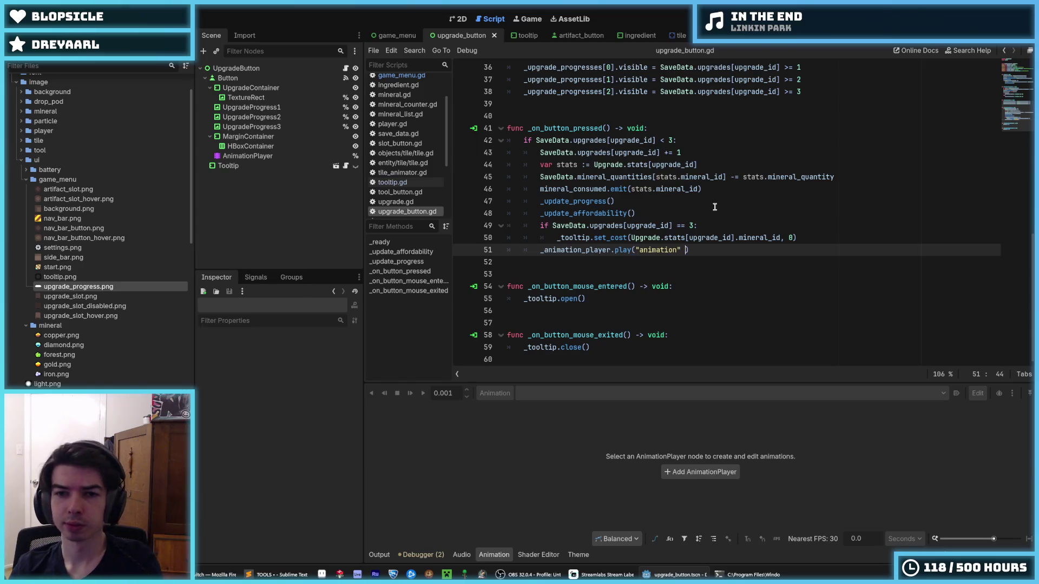
key("BackSpace")
type("_")
type("\" + ")
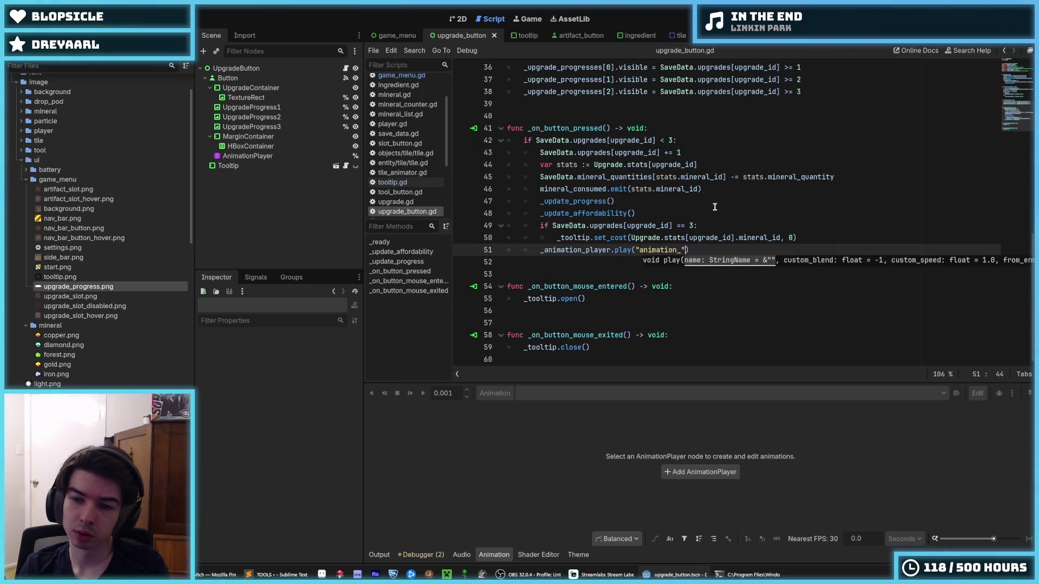
type("str(")
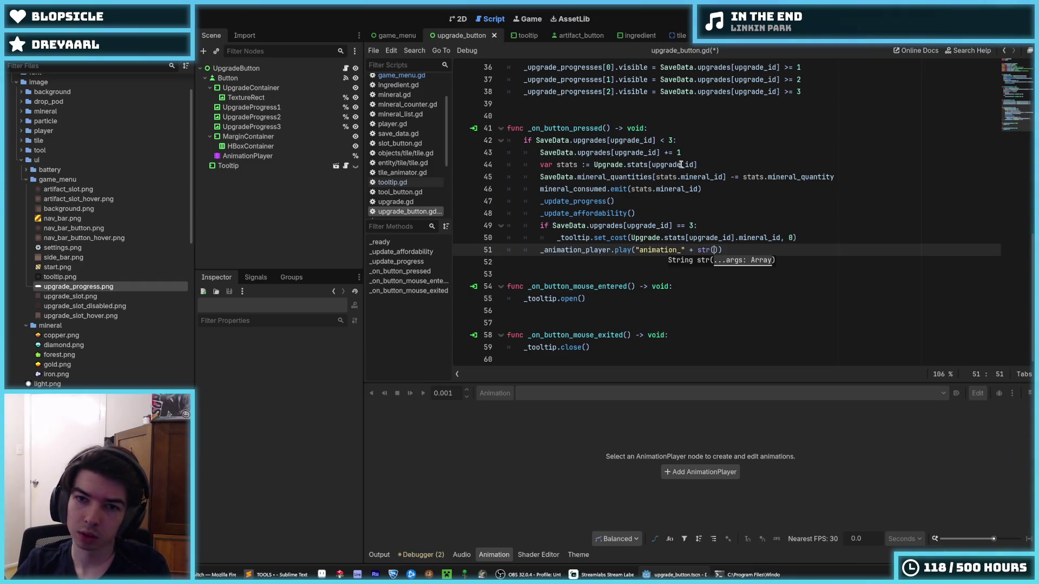
left_click_drag(656, 142, 550, 145)
key("ctrl+c")
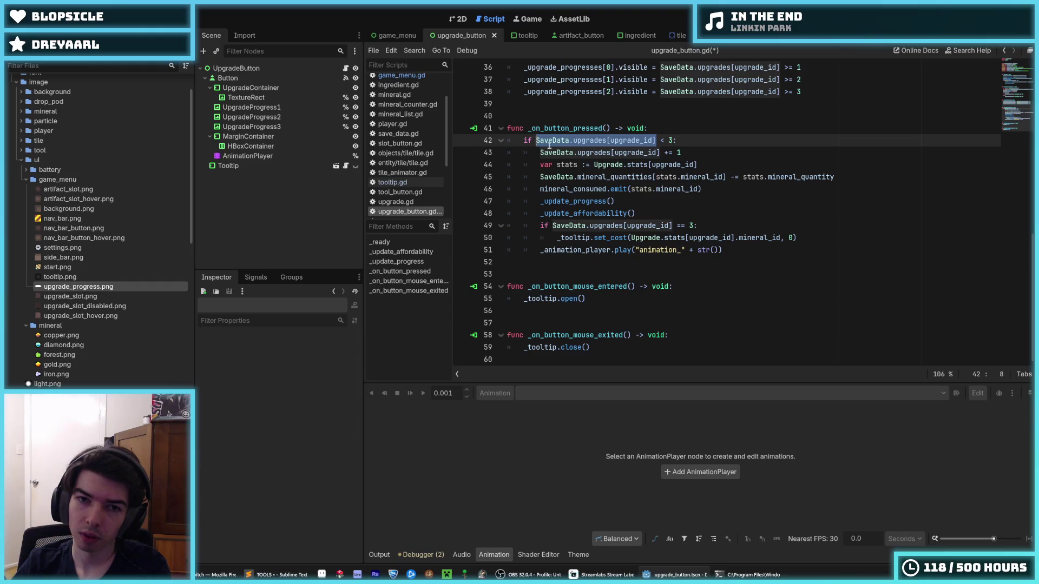
left_click(715, 251)
key("ctrl+v")
key("ctrl+s")
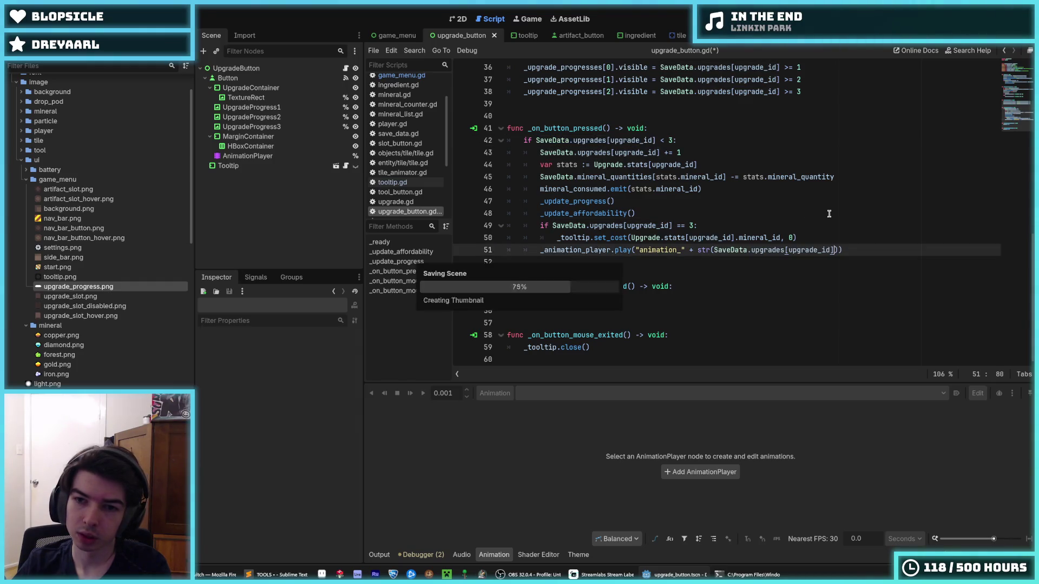
- Save the script, return to the upgrade button scene, and run the game with F5
left_click(839, 238)
key("ctrl+s")
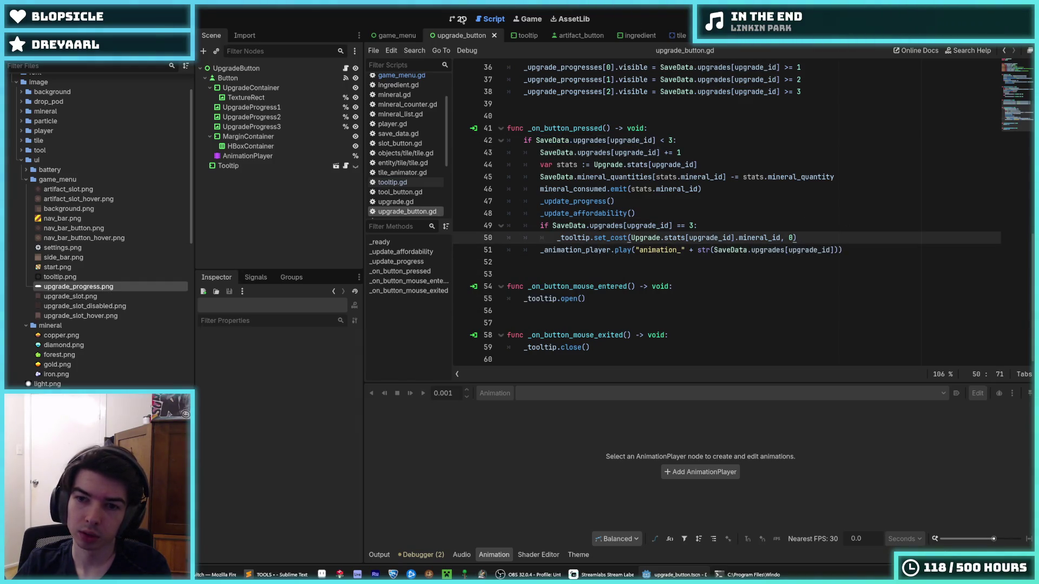
left_click(459, 19)
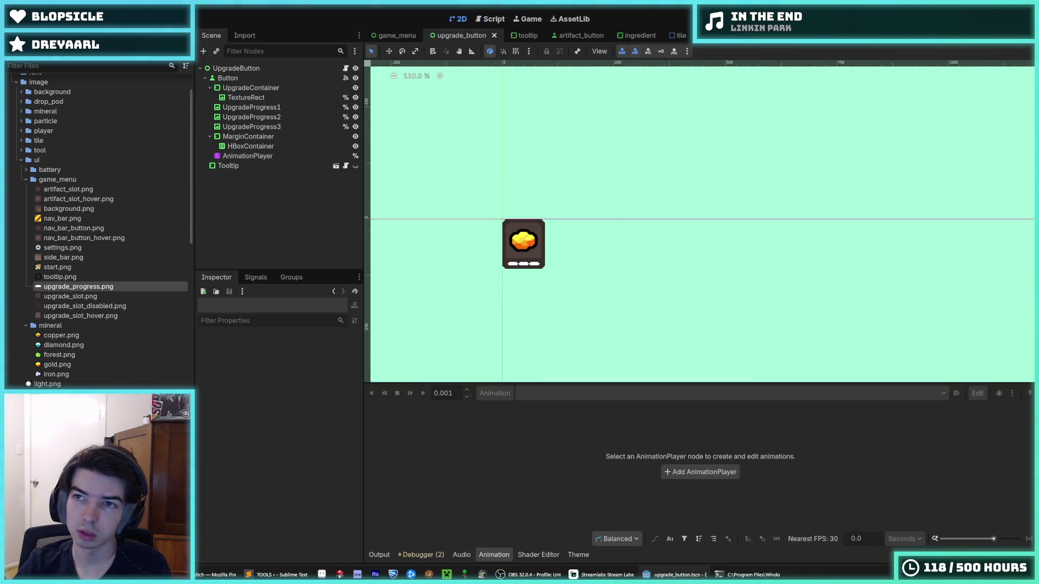
key("F5")
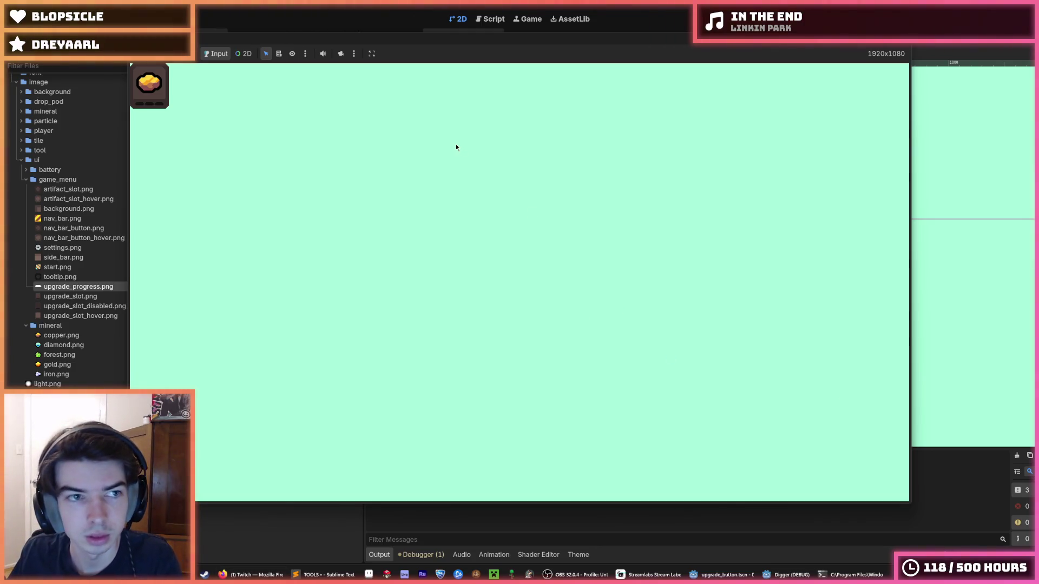
- Stop the Digger test run with F8 and switch to the game_menu scene tab
key("F8")
left_click(397, 35)
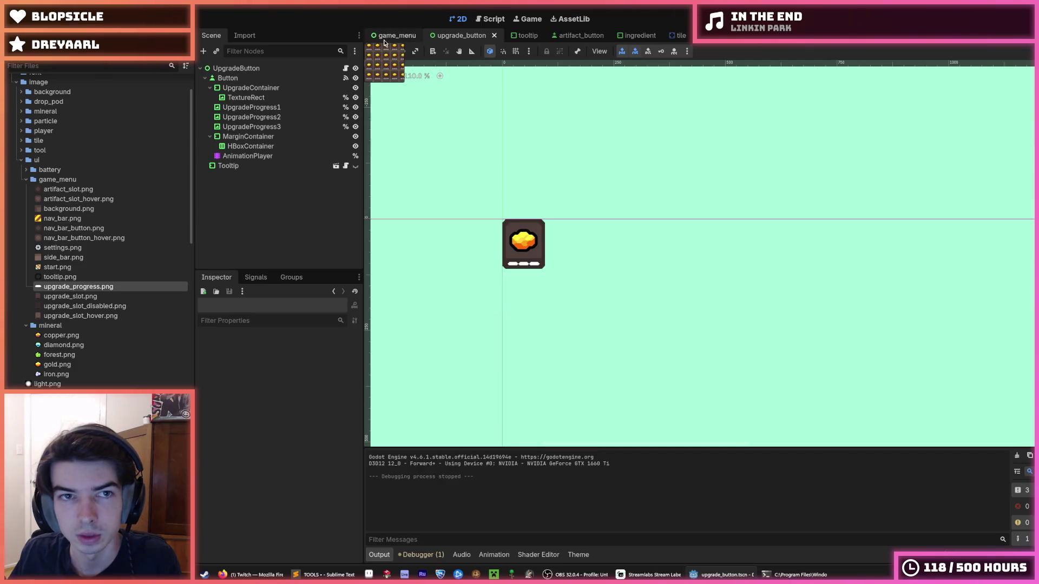
- Save the game_menu scene and run the project with F5 to test the upgrade buttons
key("ctrl+s")
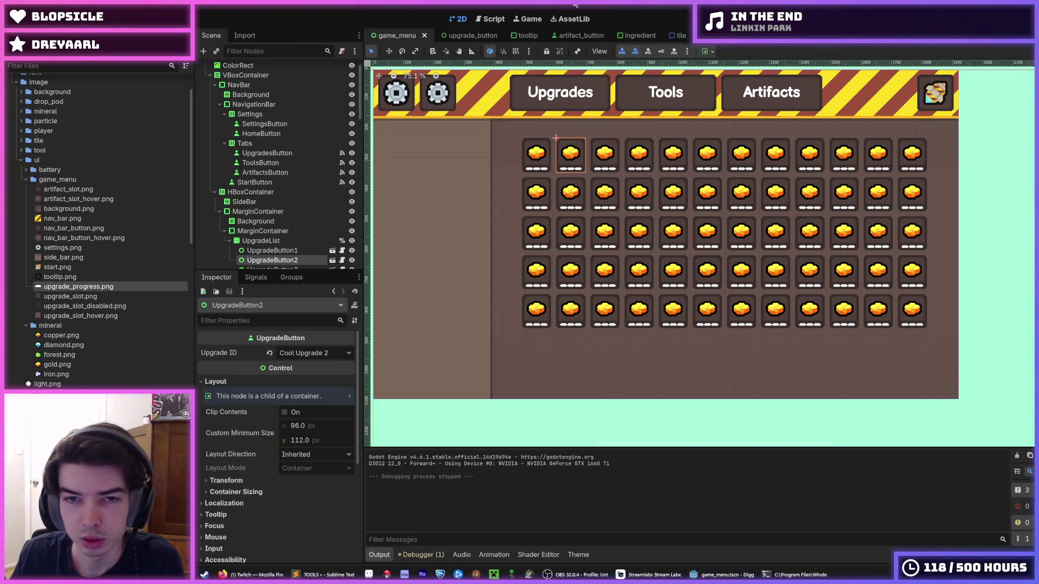
scroll(548, 188, "down", 1)
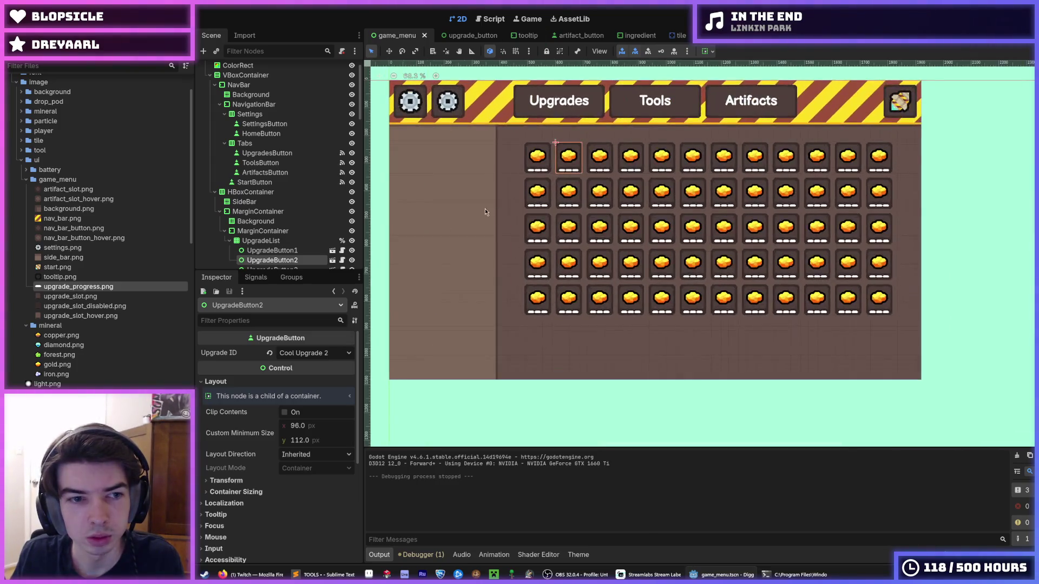
left_click_drag(485, 209, 499, 233)
key("ctrl+s")
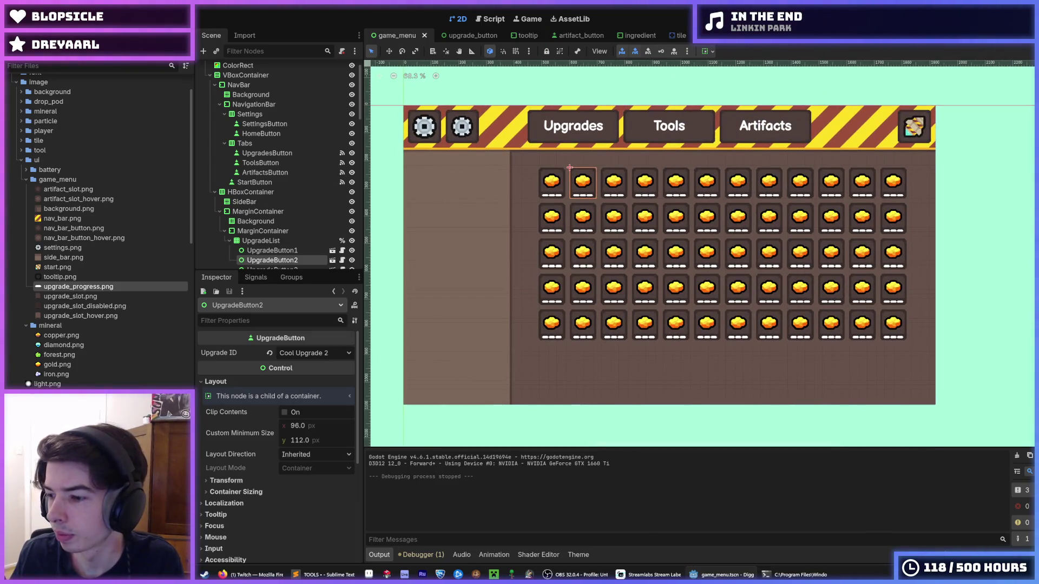
key("alt+Tab")
key("alt+Tab")
key("ctrl+s")
key("ctrl+s")
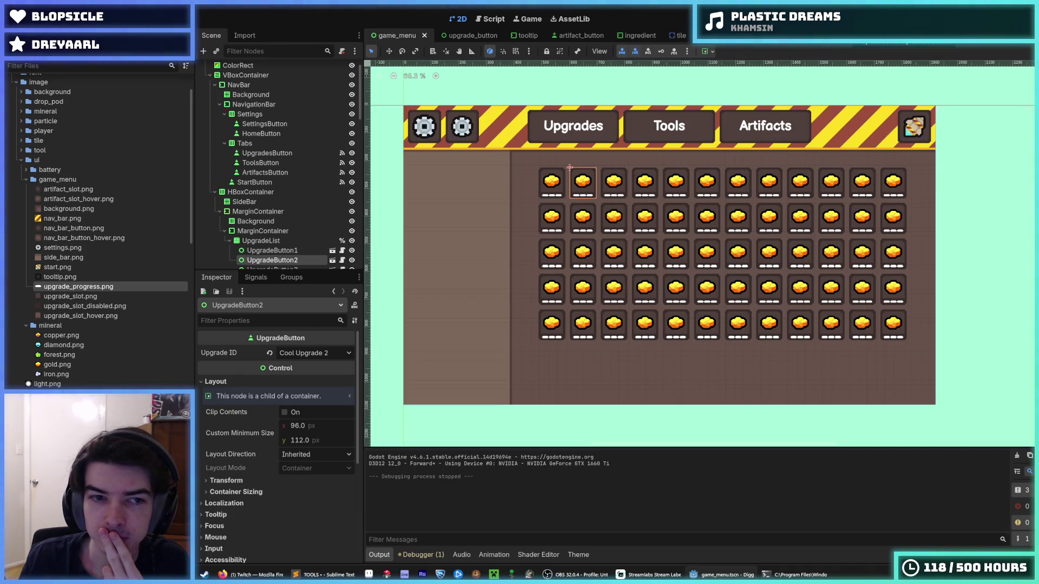
key("F5")
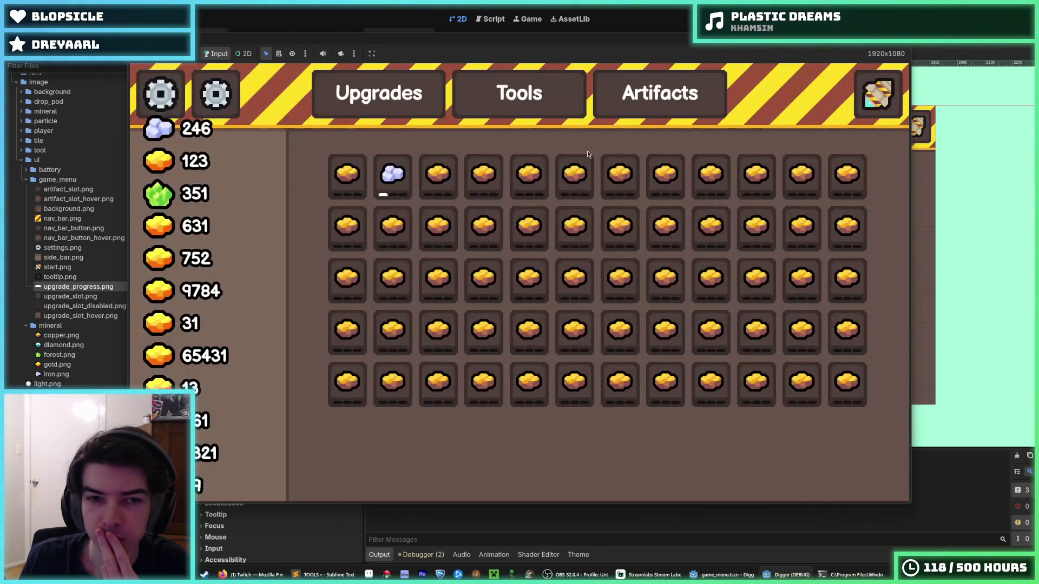
- Buy three levels of Cool Upgrade 1 and two of Cool Upgrade 2, then stop the game
left_click(349, 183)
left_click(348, 182)
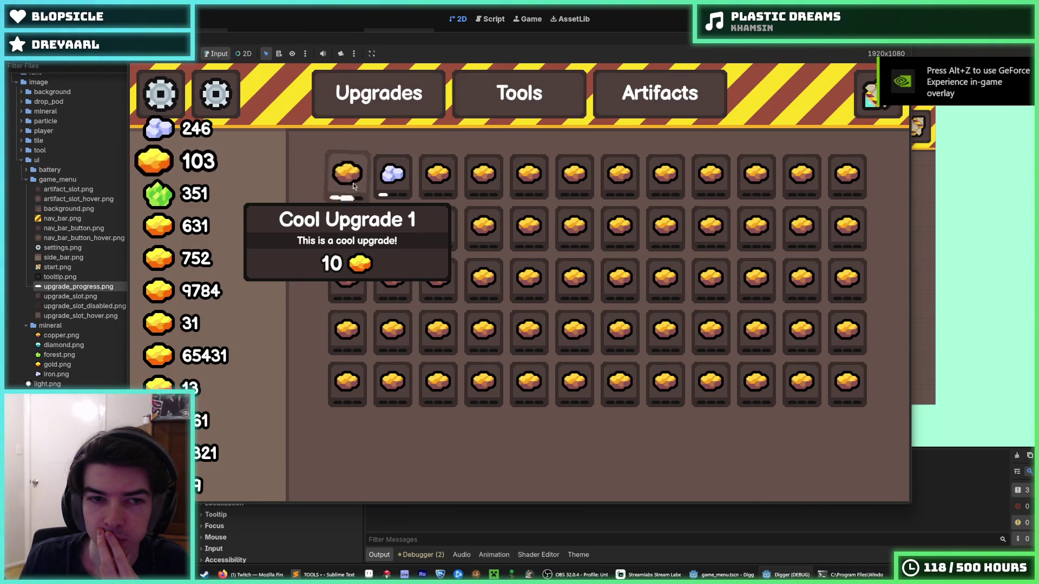
left_click(348, 182)
left_click(390, 187)
left_click(390, 187)
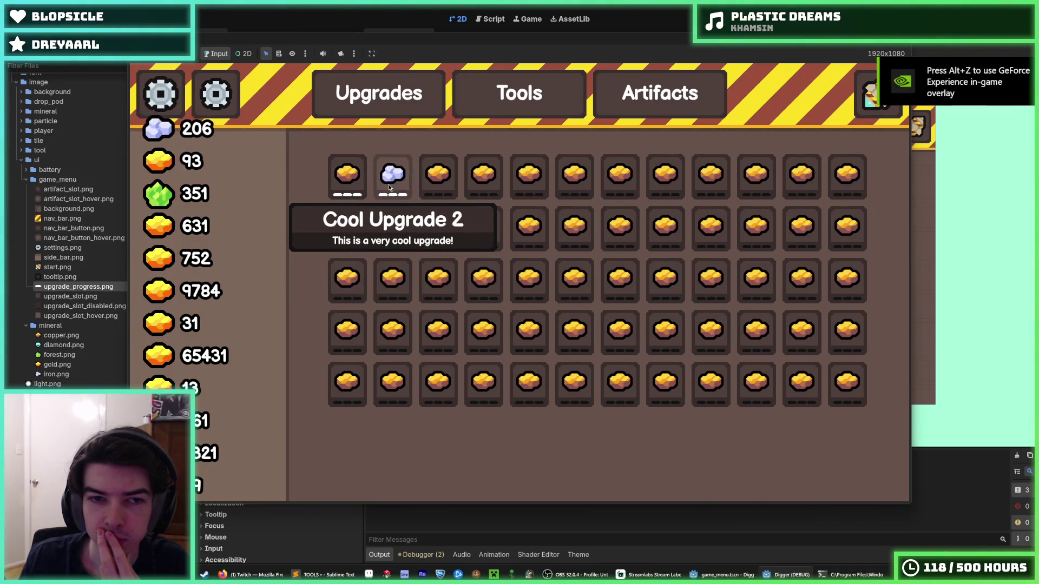
key("F8")
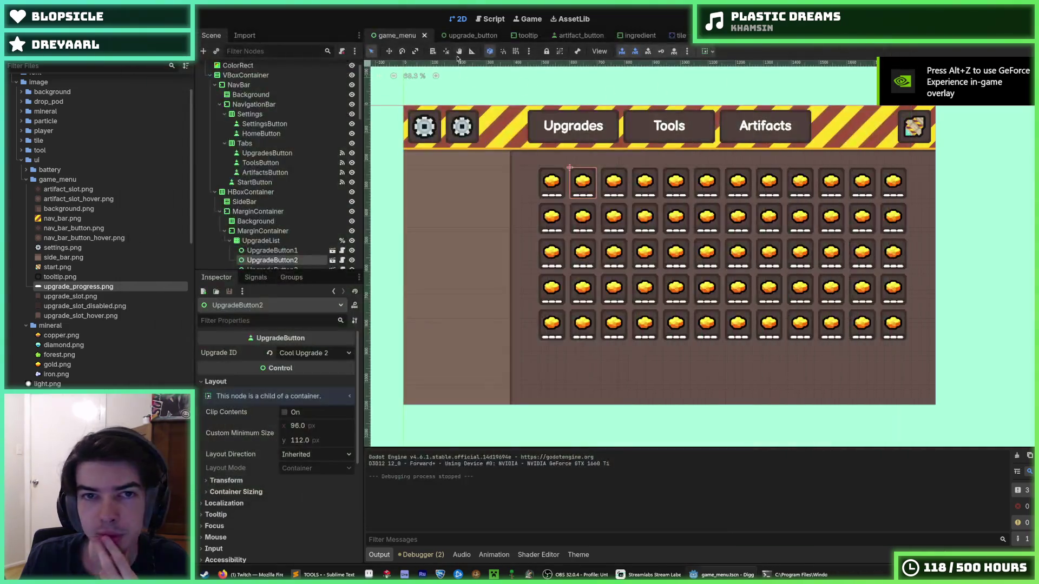
- Hide the UpgradeProgress1–3 pips in the upgrade_button scene and save
left_click(460, 36)
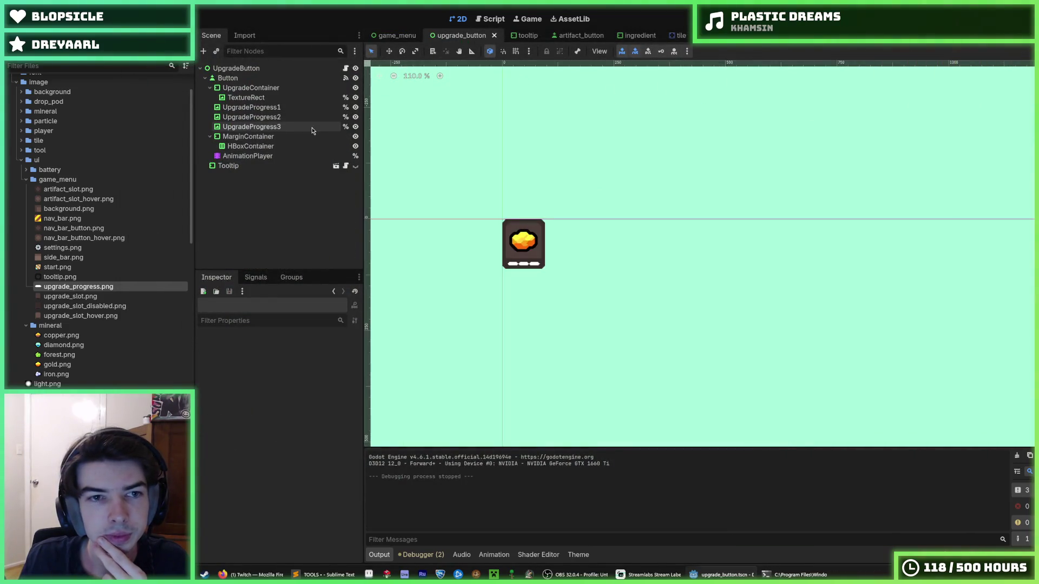
left_click(351, 109)
left_click(355, 107)
left_click(355, 117)
left_click(356, 127)
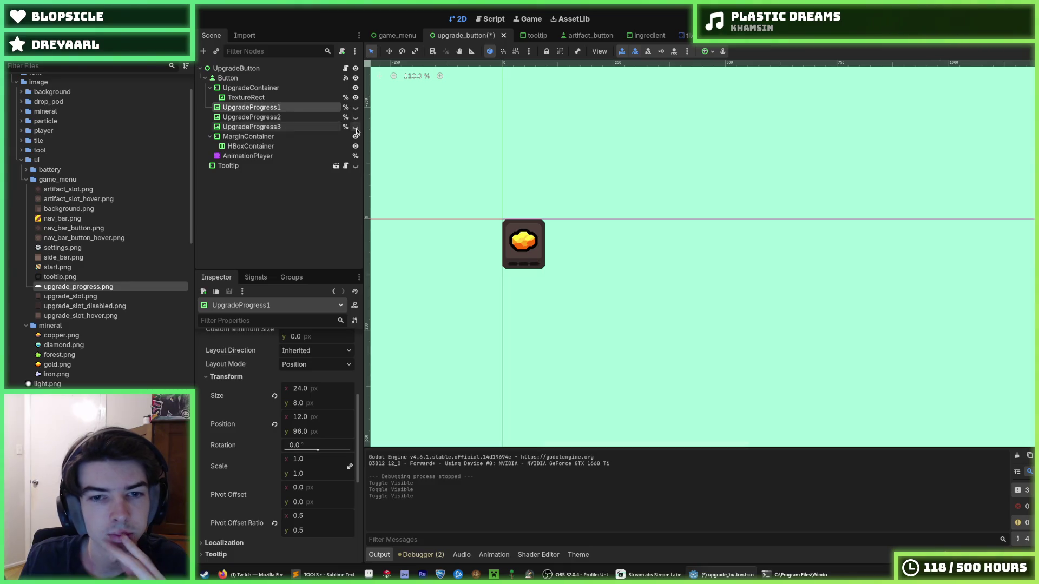
left_click(396, 35)
key("ctrl+s")
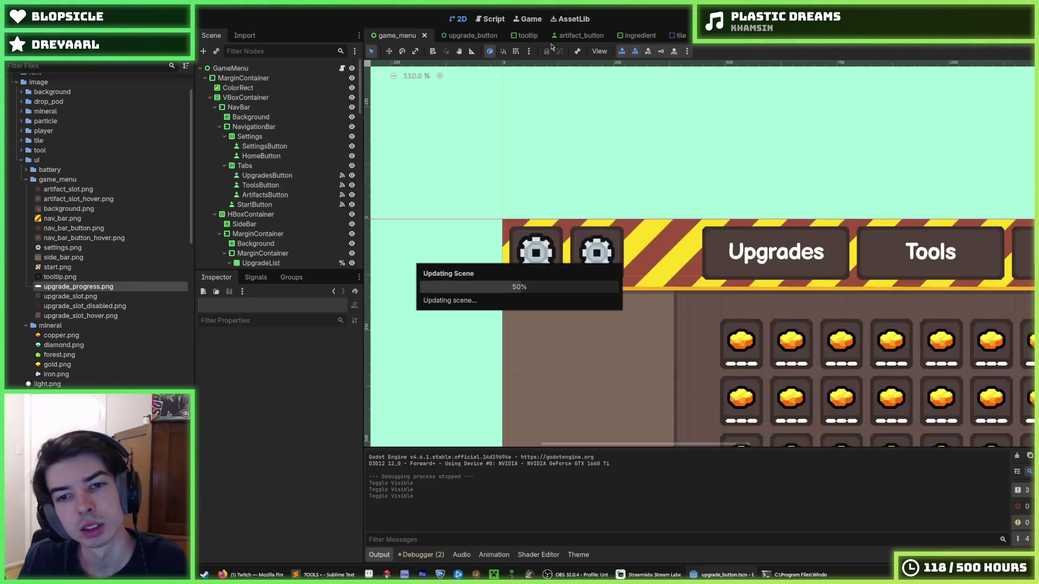
- Rerun the game, buy Cool Upgrade 1 three times and Cool Upgrade 2 twice, then stop
key("F5")
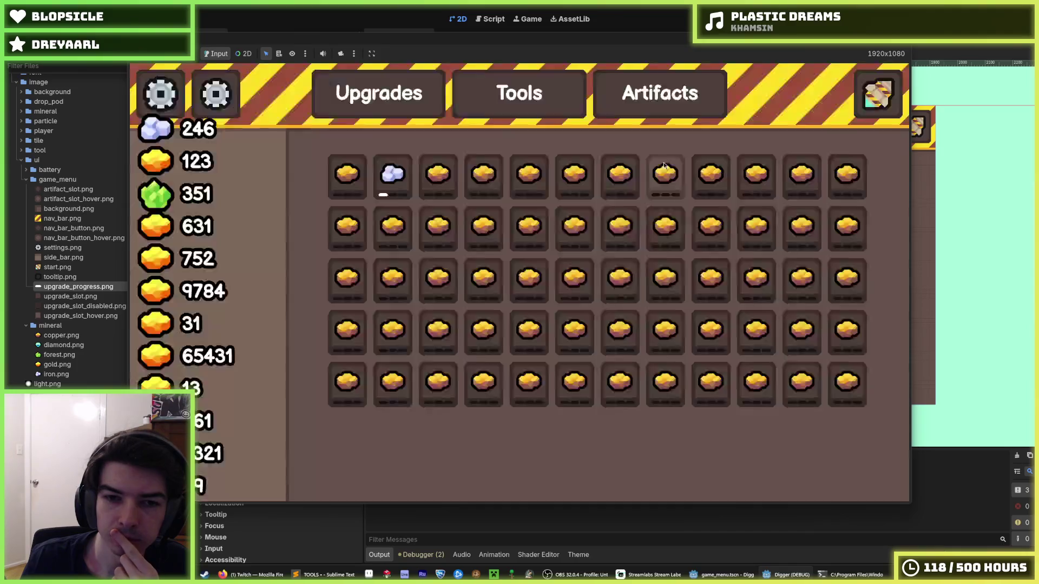
left_click(357, 199)
left_click(356, 200)
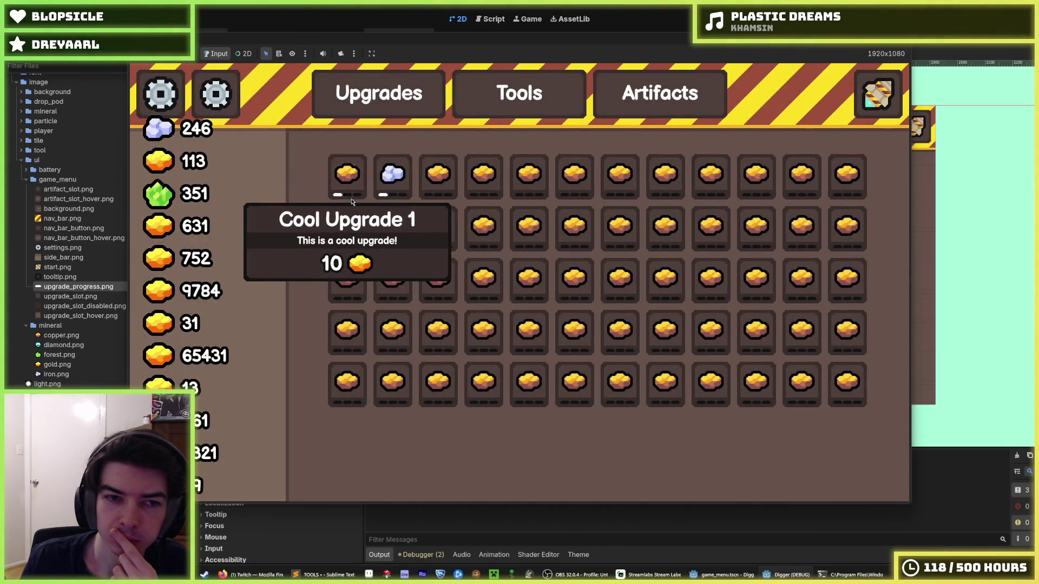
left_click(356, 198)
left_click(393, 192)
left_click(393, 192)
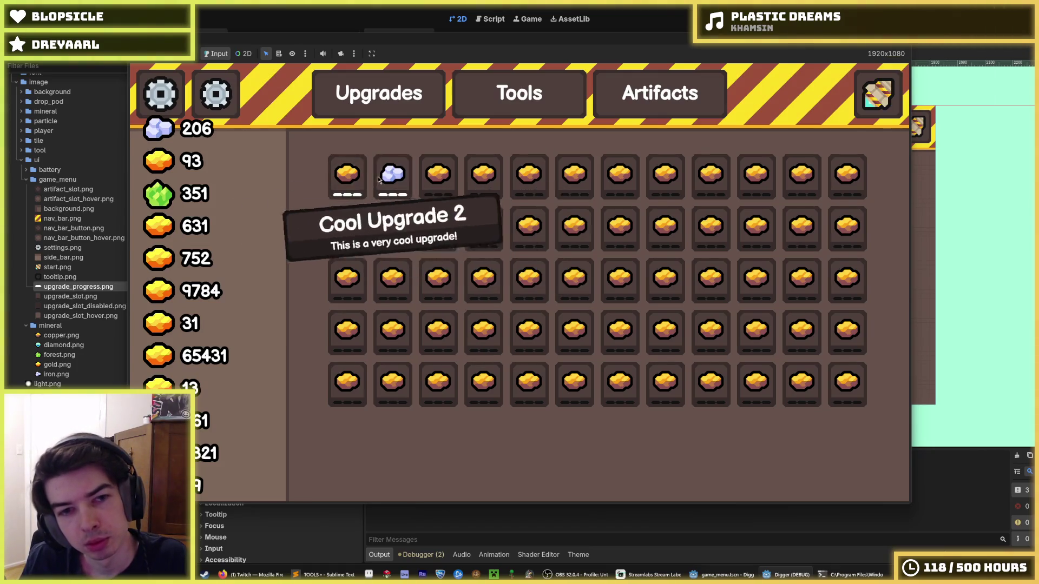
key("F8")
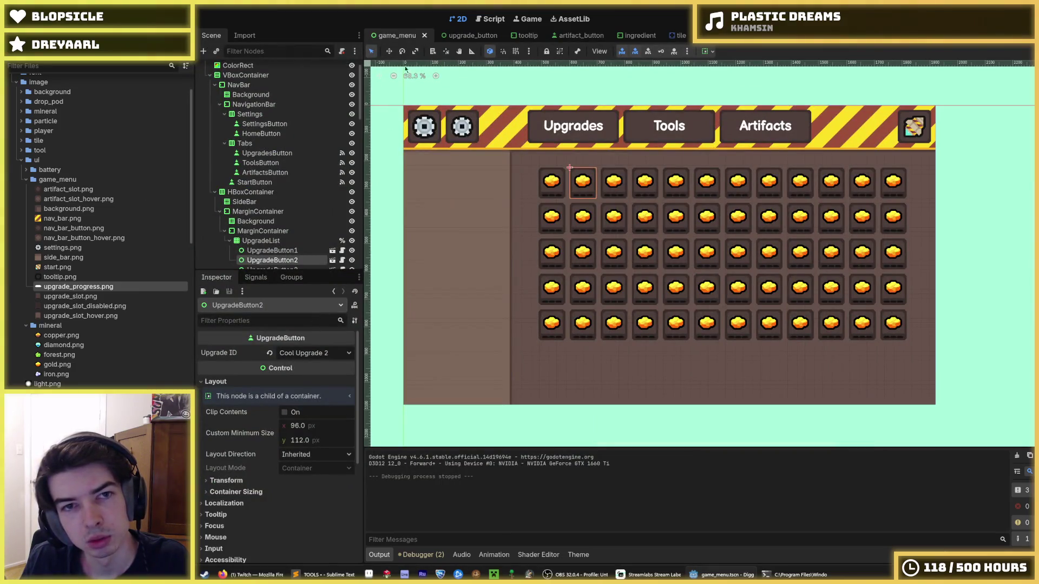
left_click(447, 40)
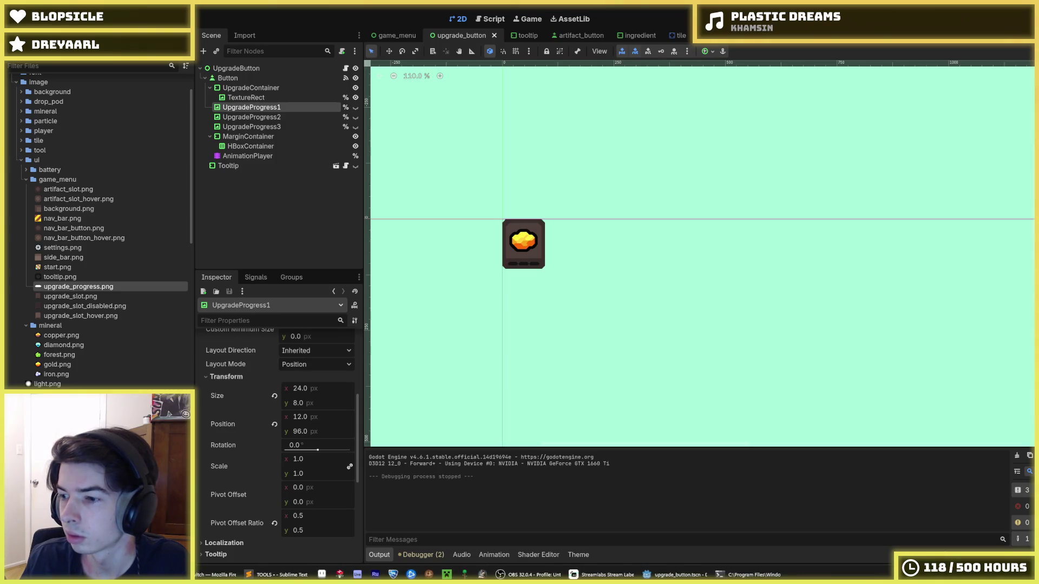
scroll(671, 325, "left", 2)
scroll(684, 317, "up", 2)
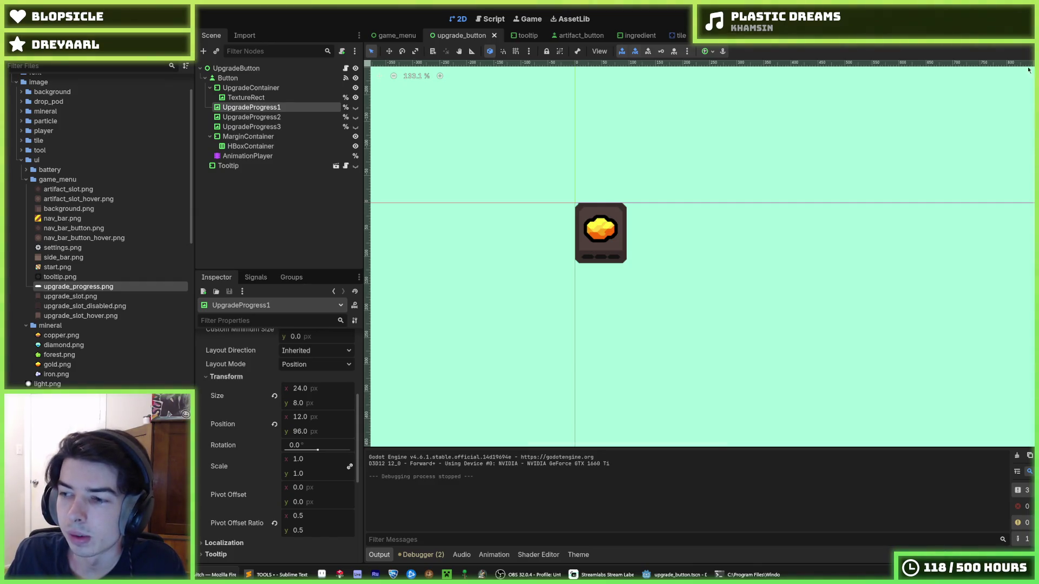
scroll(558, 216, "up", 5)
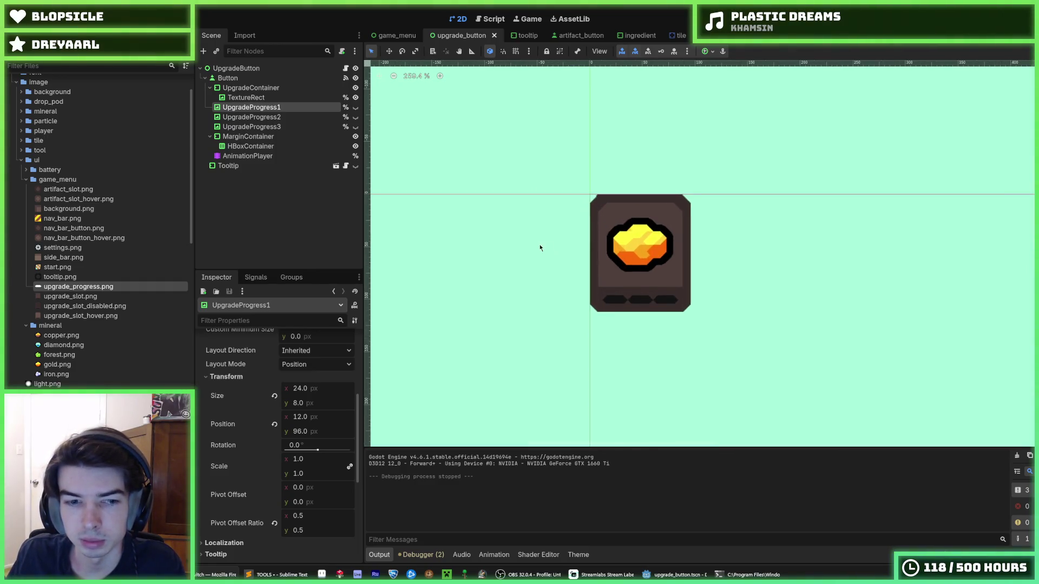
scroll(565, 250, "up", 1)
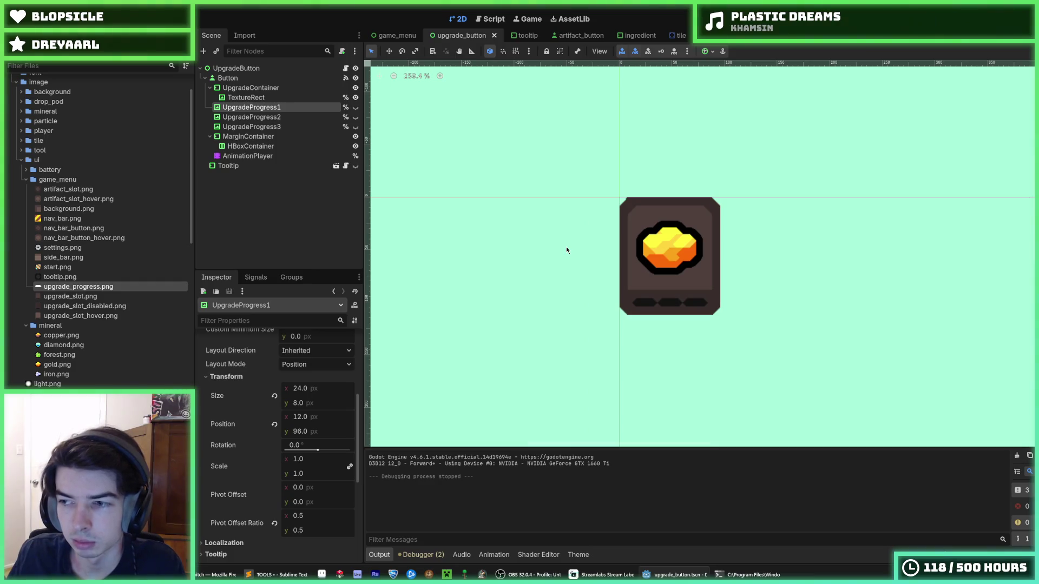
left_click(397, 35)
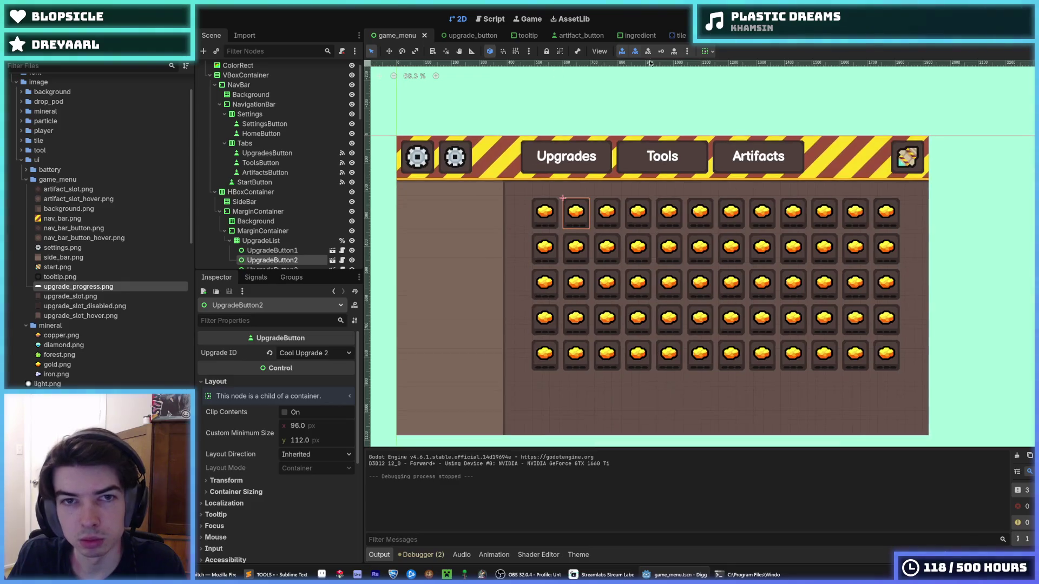
key("F5")
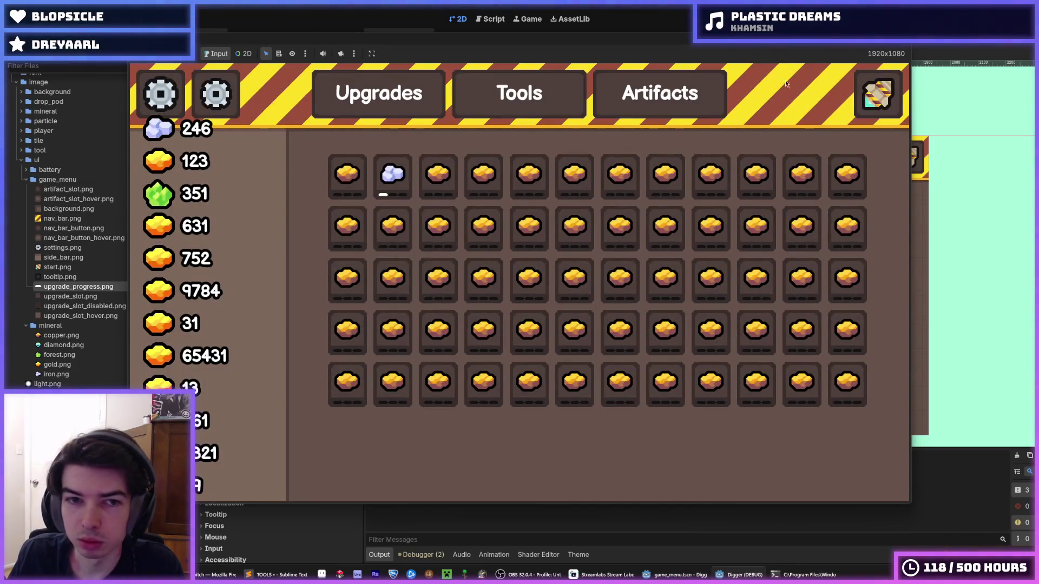
left_click(376, 178)
left_click(377, 180)
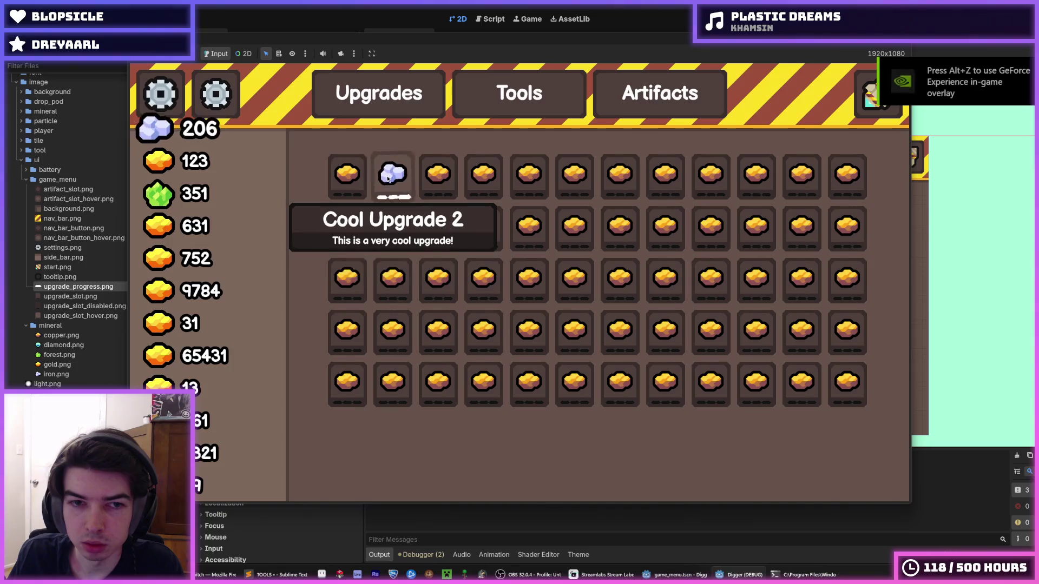
left_click(354, 180)
left_click(355, 181)
left_click(355, 181)
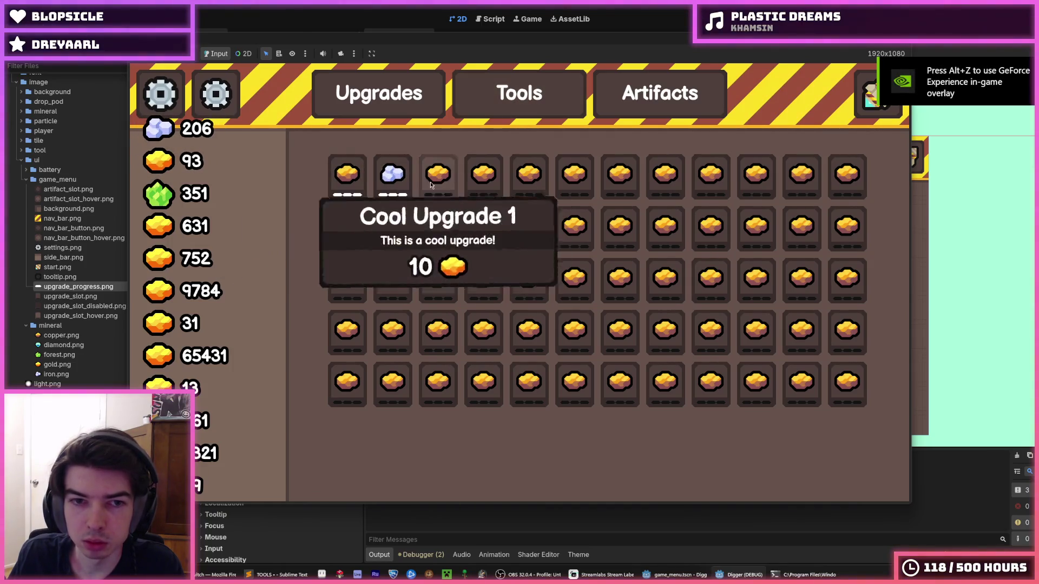
left_click(515, 104)
left_click(621, 109)
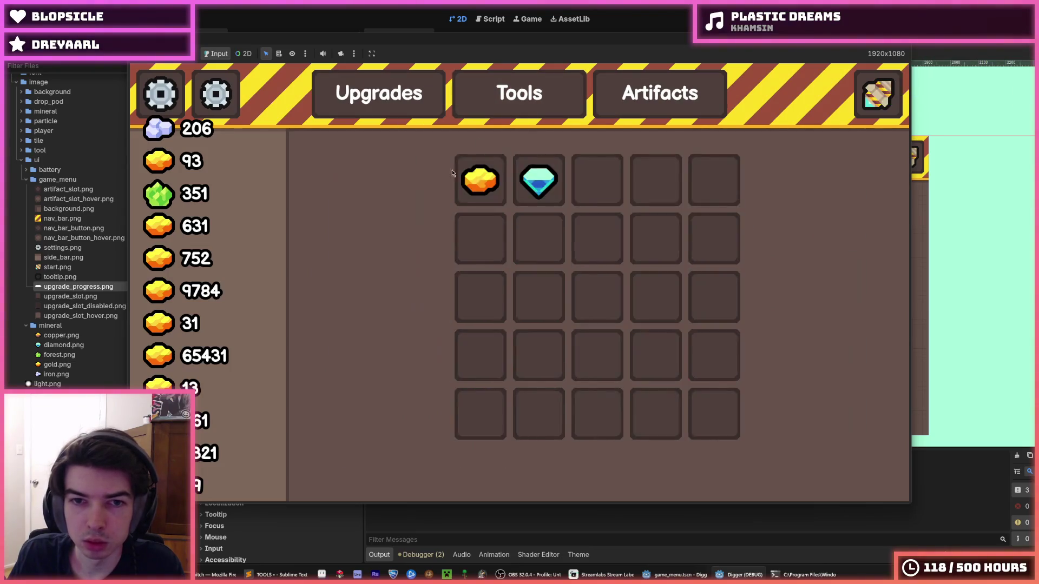
left_click(379, 100)
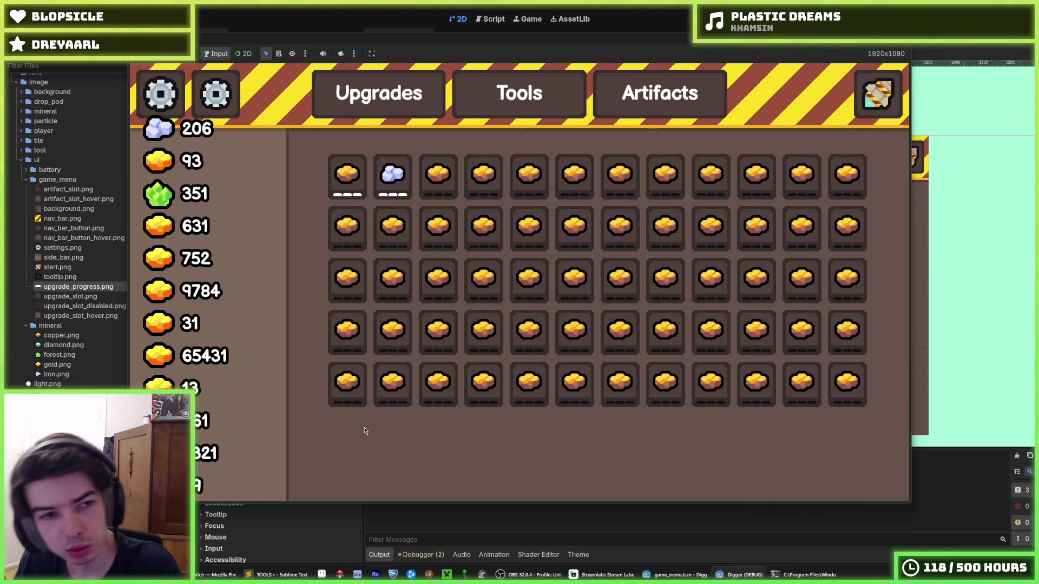
key("F8")
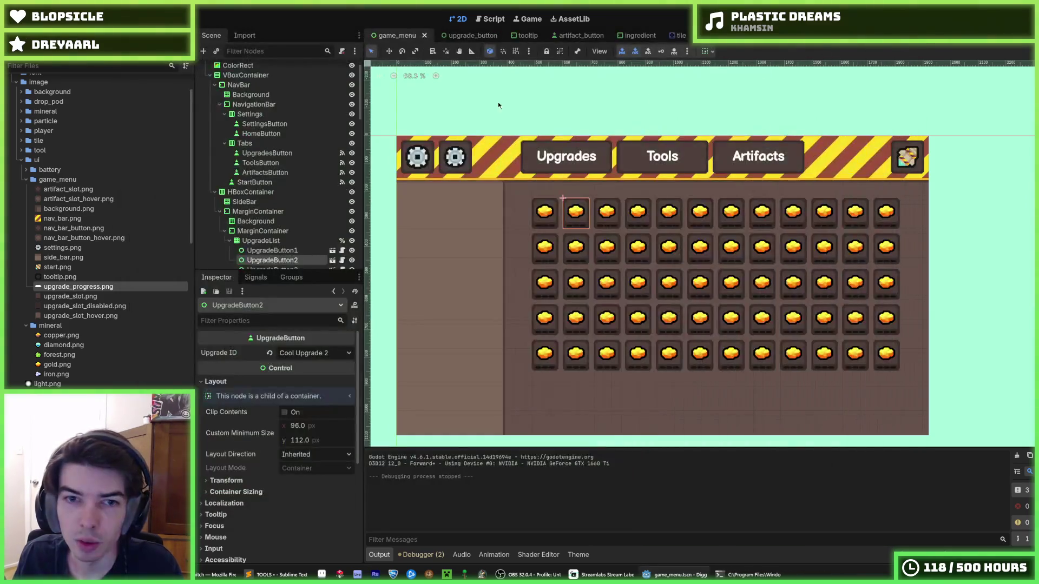
- Change the starting IRON in save_data.gd from 246 to 30, save, and run the game
left_click(490, 19)
scroll(525, 198, "down", 20)
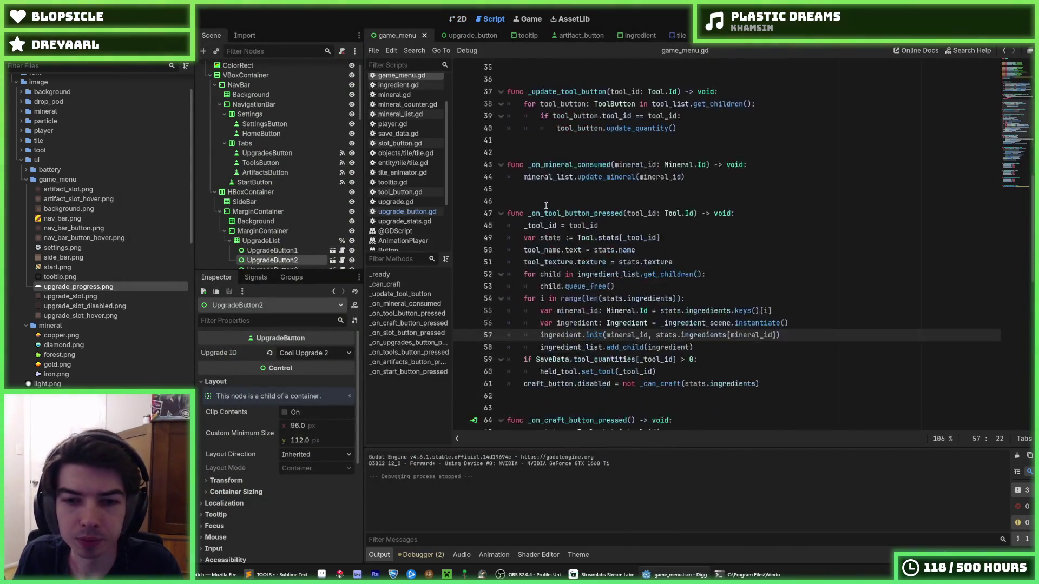
scroll(631, 181, "up", 20)
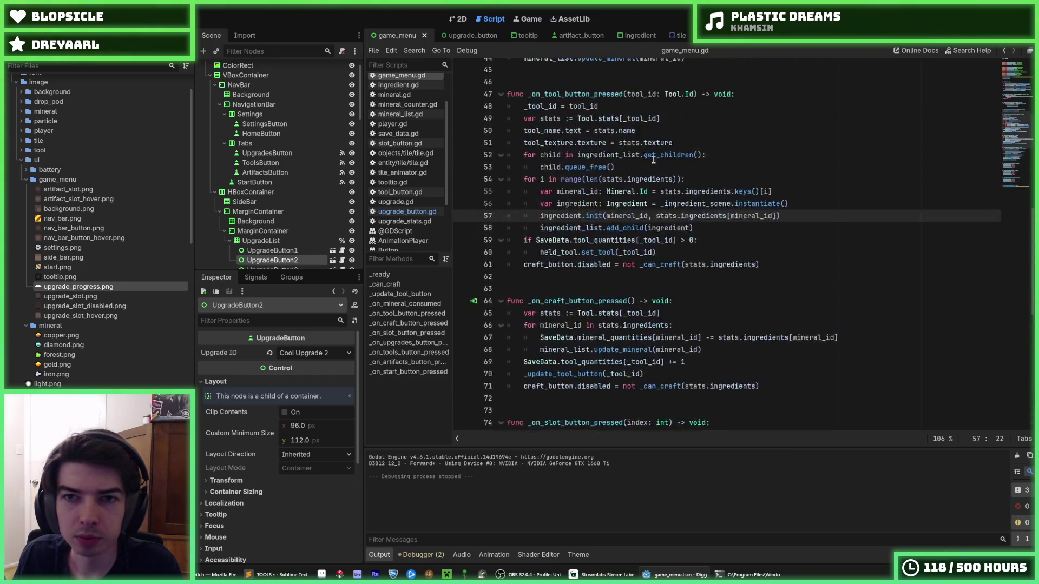
left_click(398, 133)
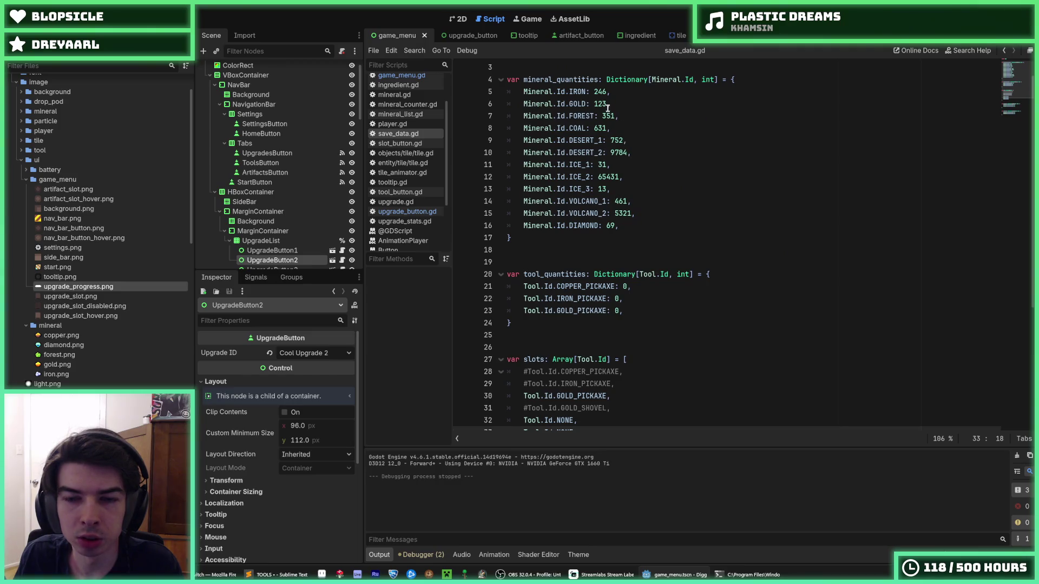
double_click(598, 91)
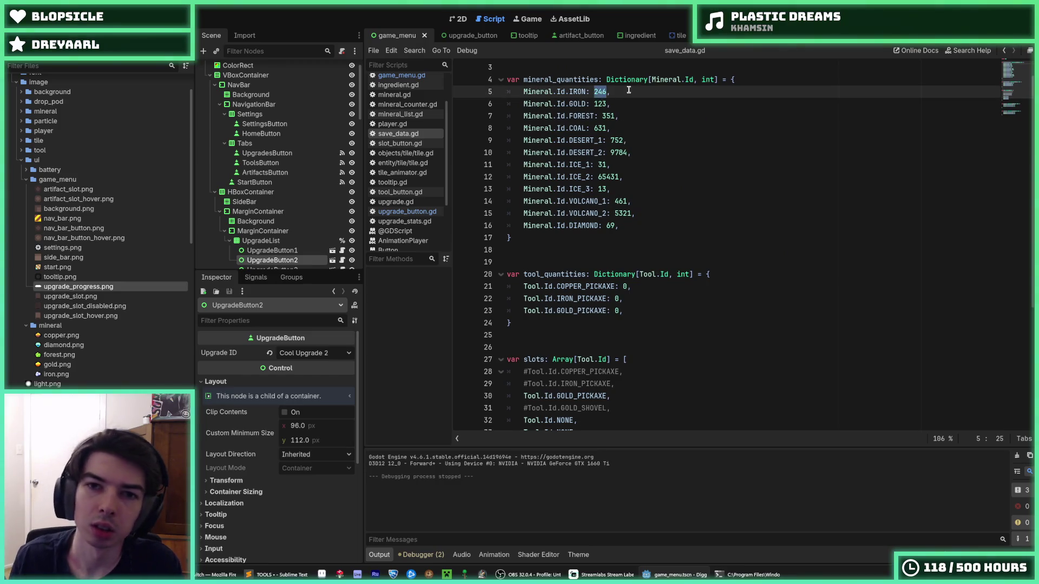
type("30")
key("ctrl+s")
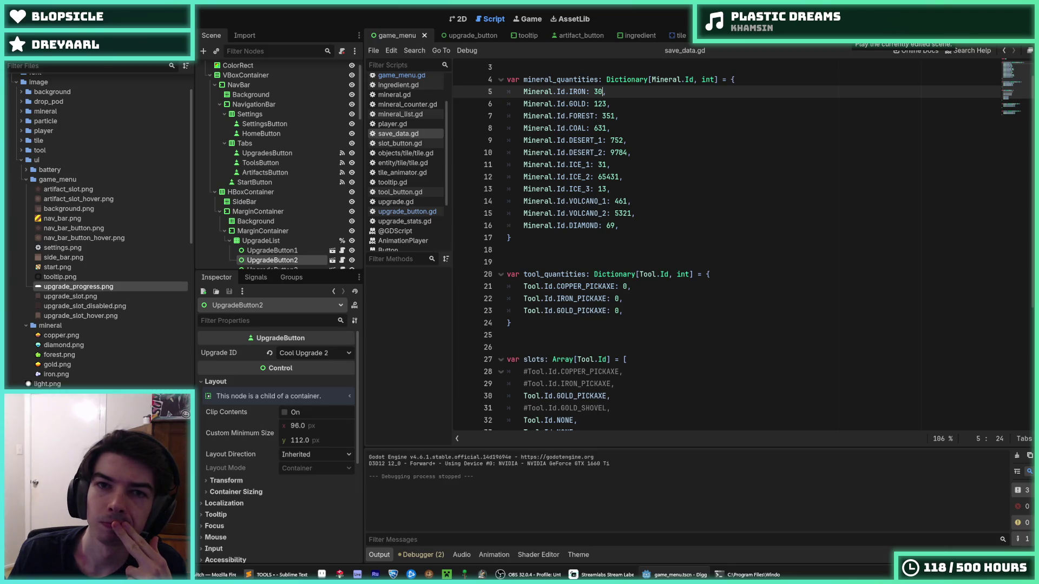
key("F6")
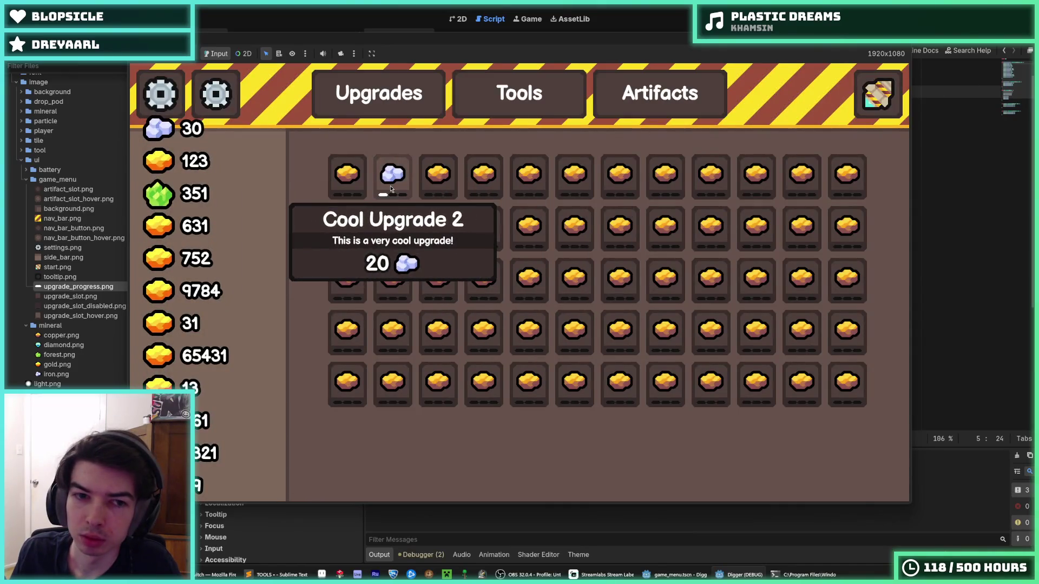
- Purchase Cool Upgrade 2, stop the Digger test run, and bring up Hexels
left_click(392, 187)
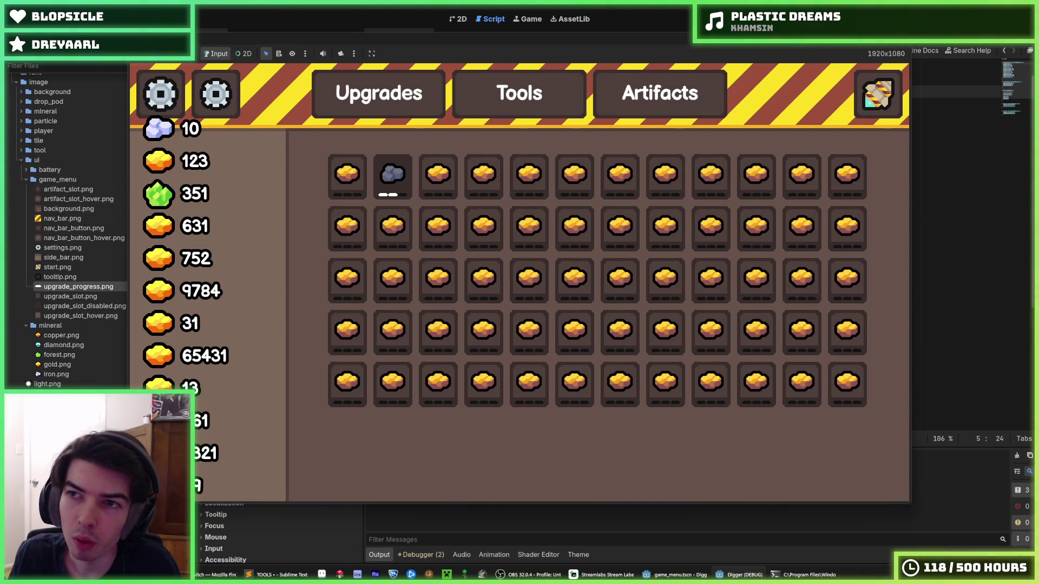
key("F8")
left_click(347, 573)
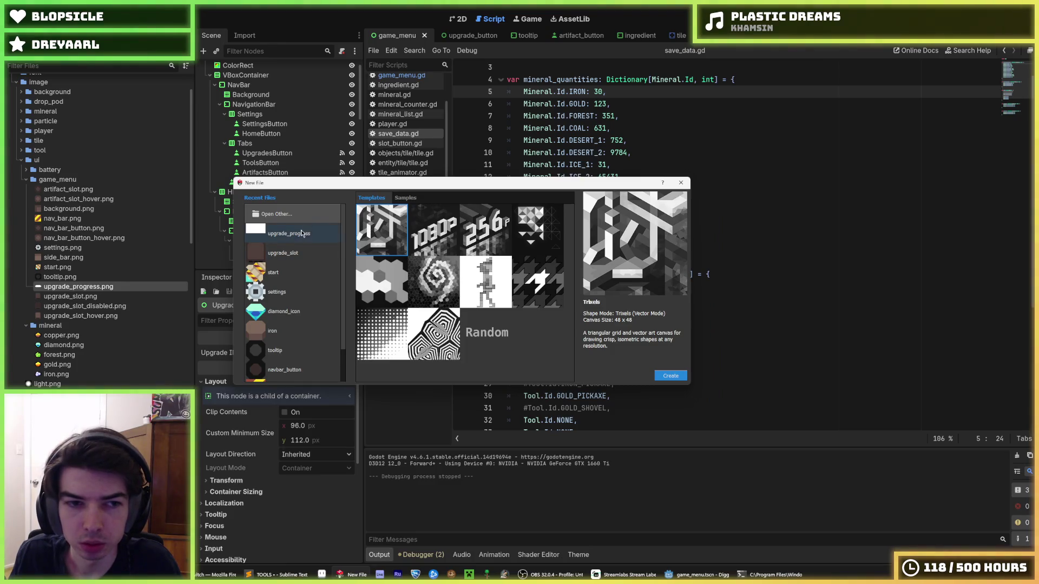
- Open the recent upgrade_slot image and fill its inner panel with sampled black
double_click(296, 257)
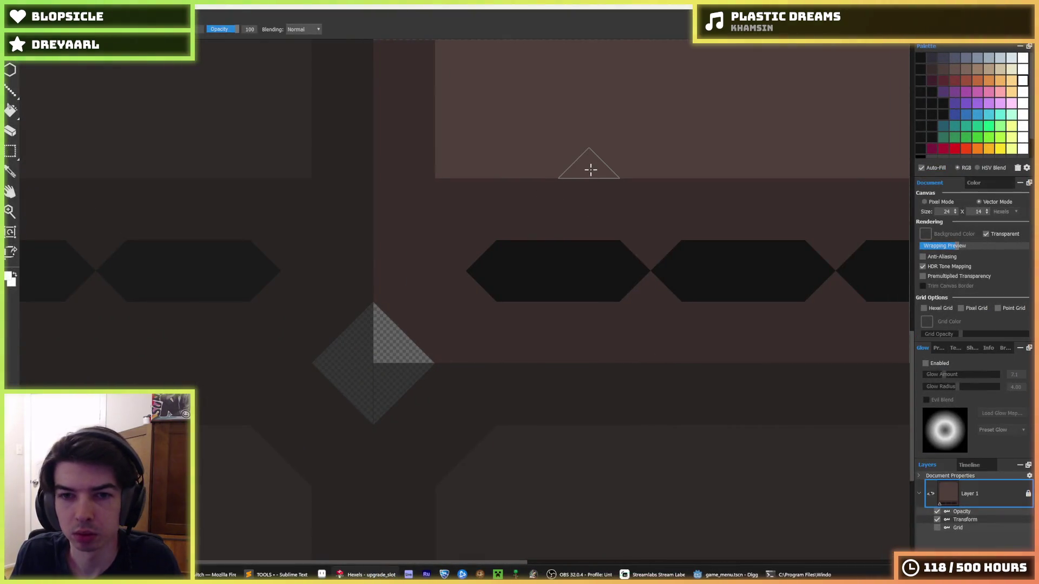
scroll(591, 170, "down", 3)
key("f")
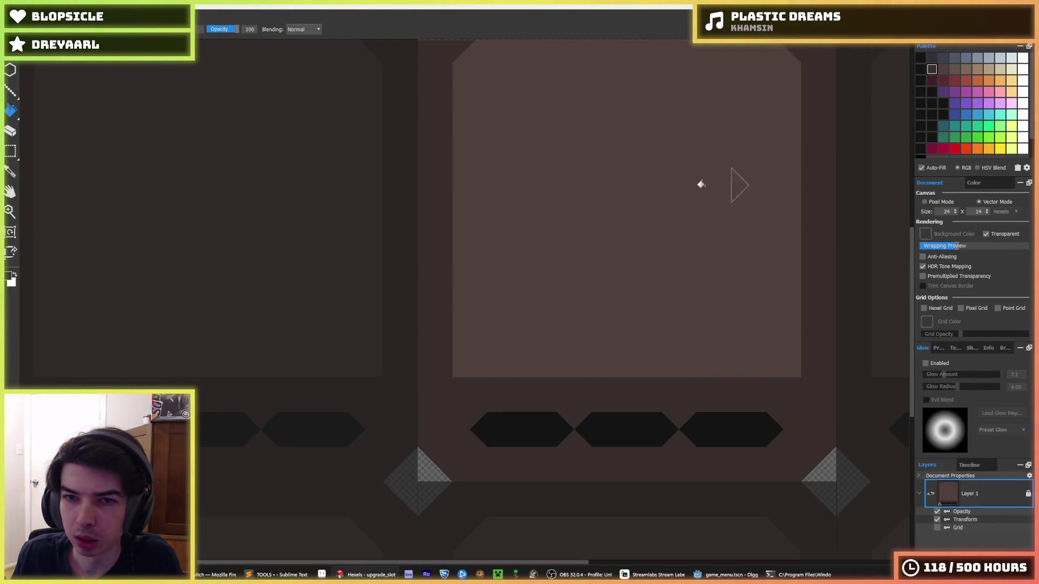
left_click(630, 421, "alt")
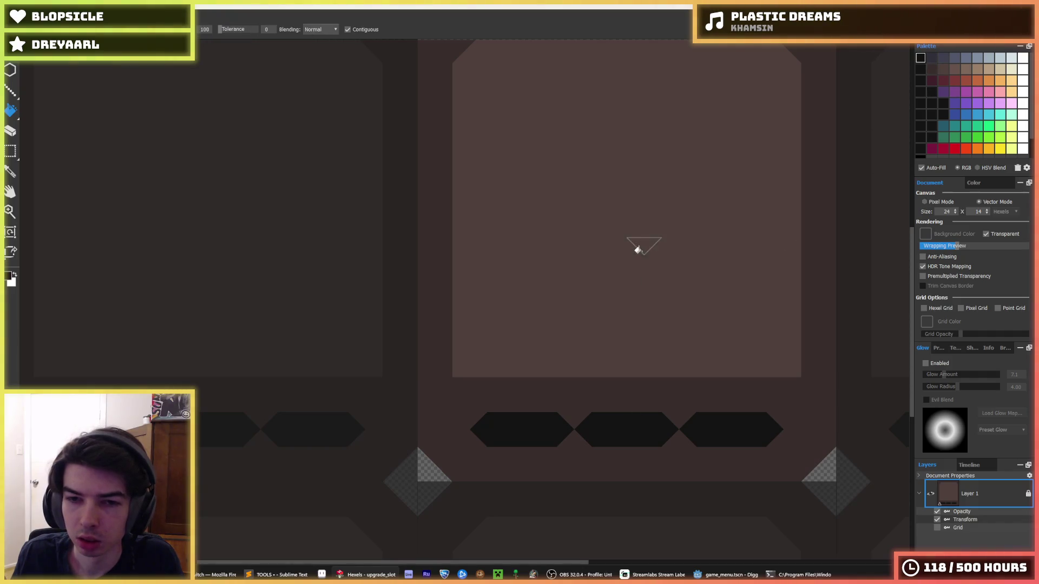
left_click(637, 250)
- Save the image as upgrade_slot_disabled.png, replacing the existing file
scroll(642, 241, "down", 3)
key("ctrl+e")
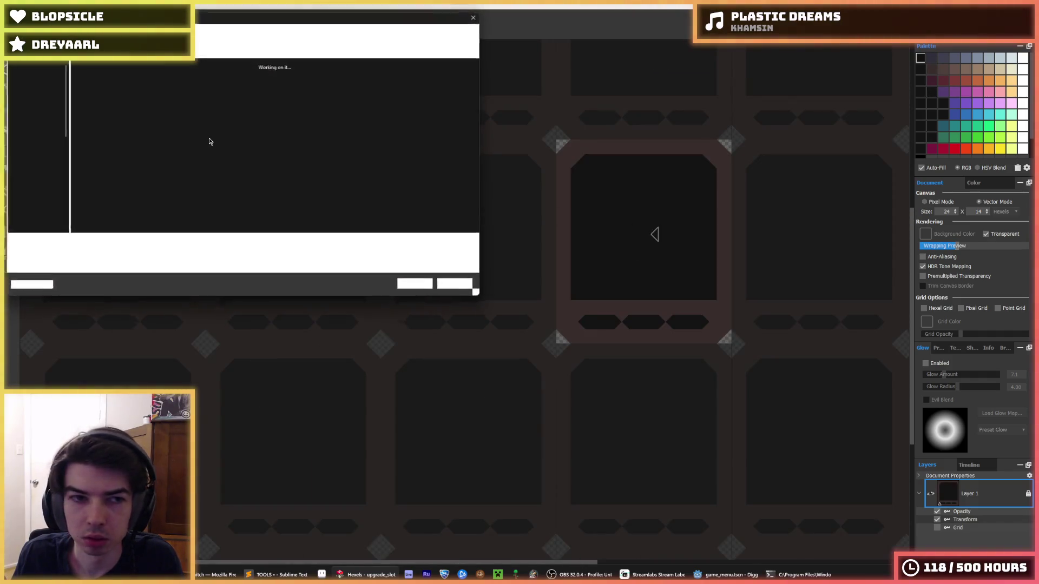
key("Return")
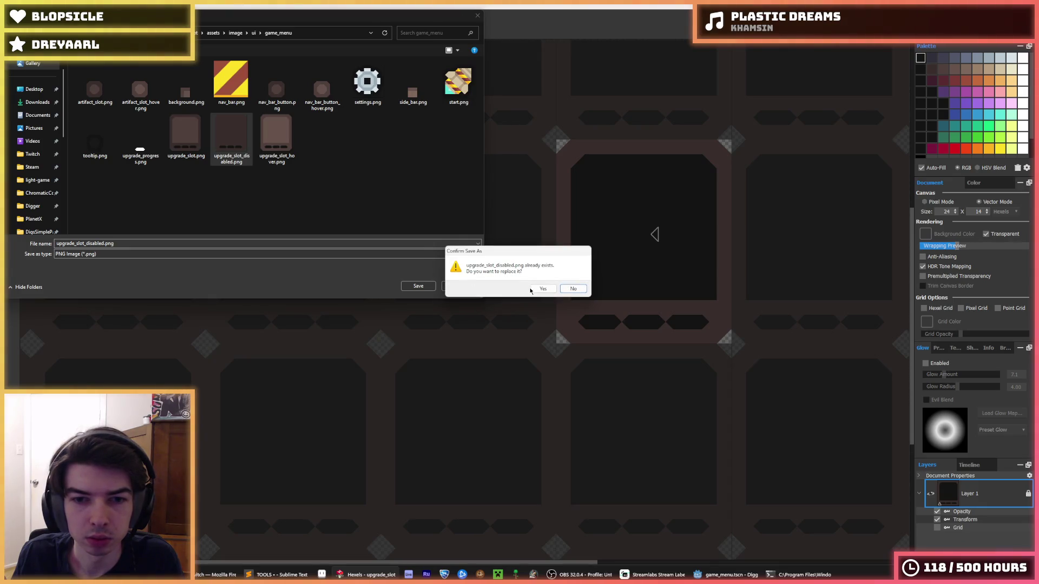
left_click(541, 288)
left_click(558, 409)
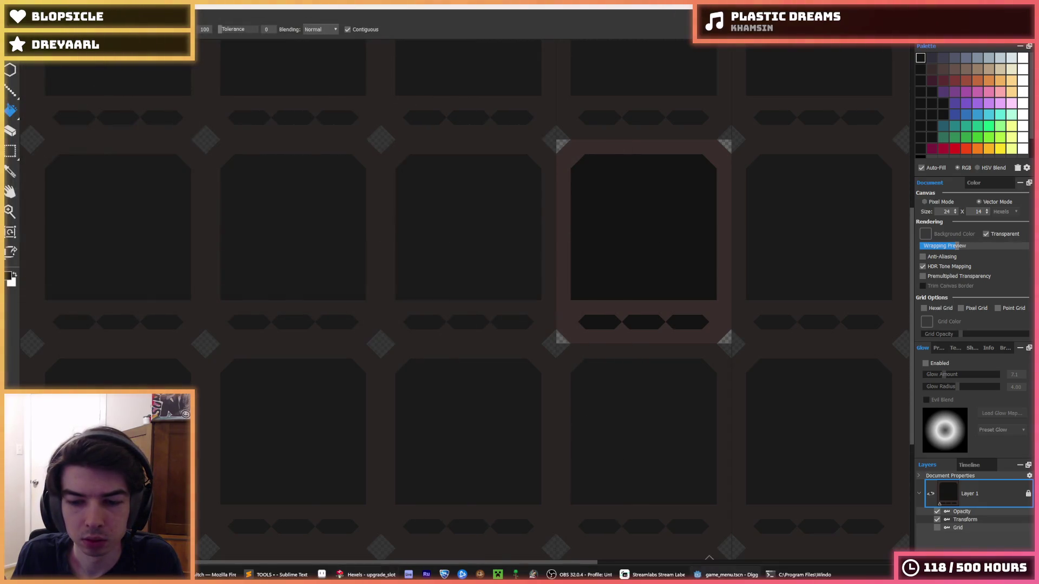
key("alt+Tab")
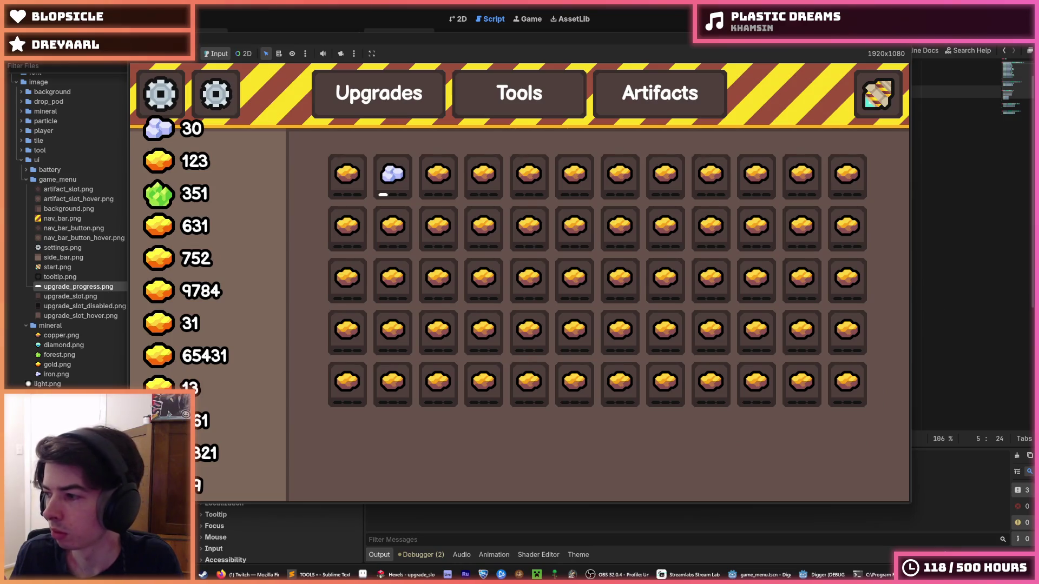
- Purchase Cool Upgrade 2 from the second slot, leaving 10 iron
left_click(384, 187)
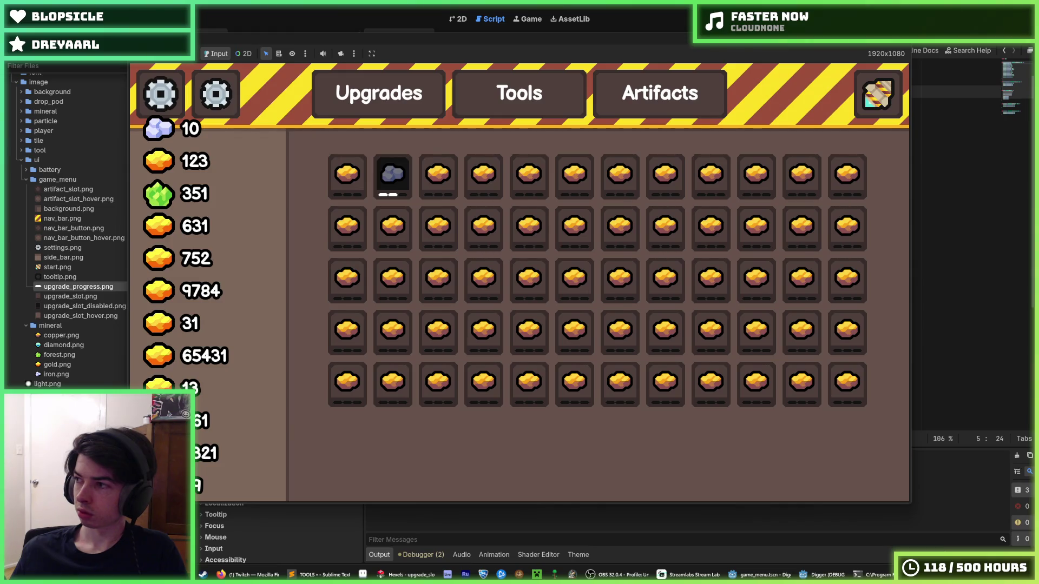
- Check Cool Upgrade 2's tooltip shows a red 20 cost, then buy three levels of Cool Upgrade 1
mouse_move(407, 191)
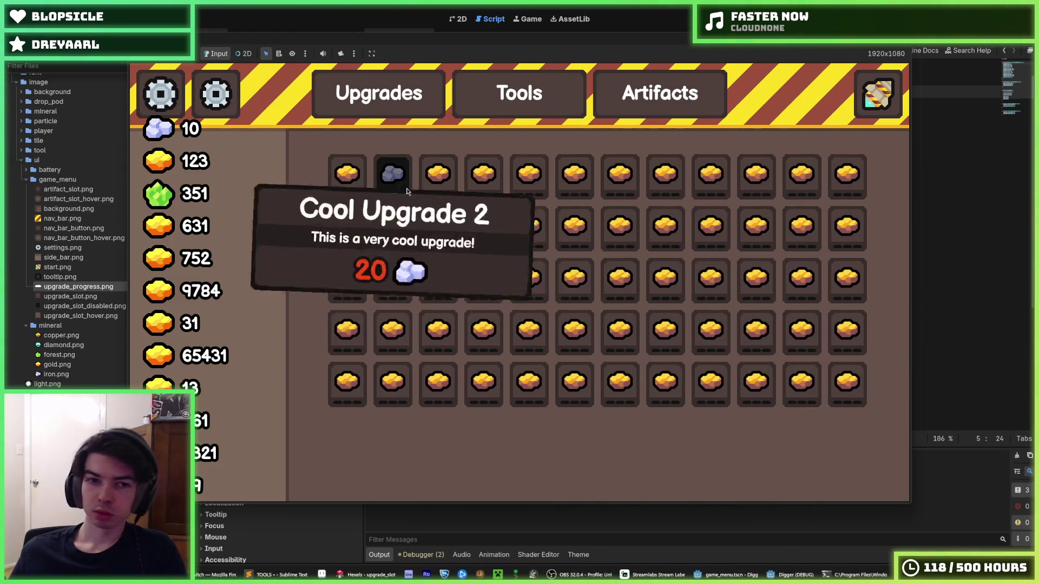
mouse_move(357, 177)
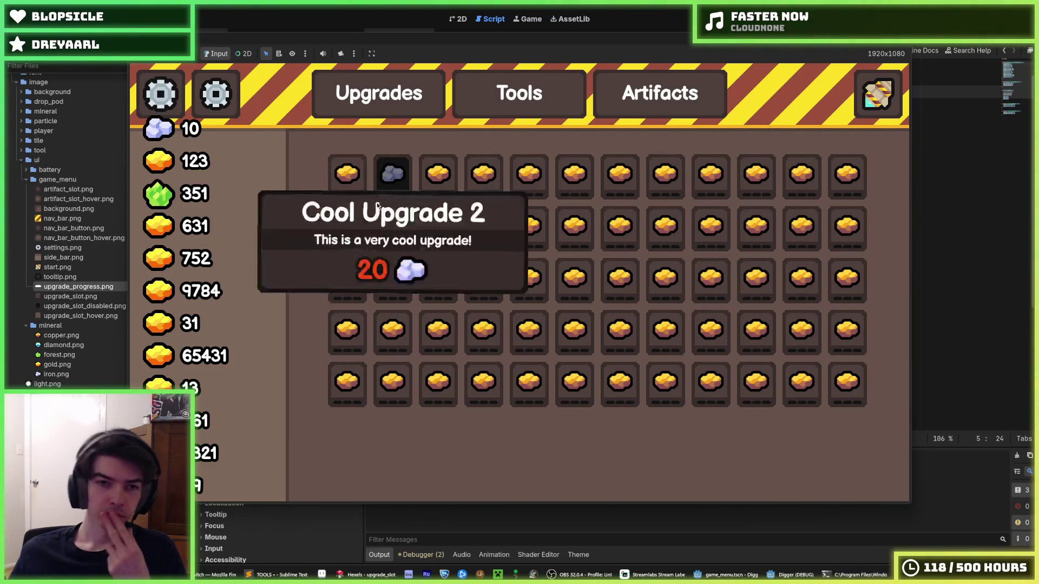
mouse_move(502, 206)
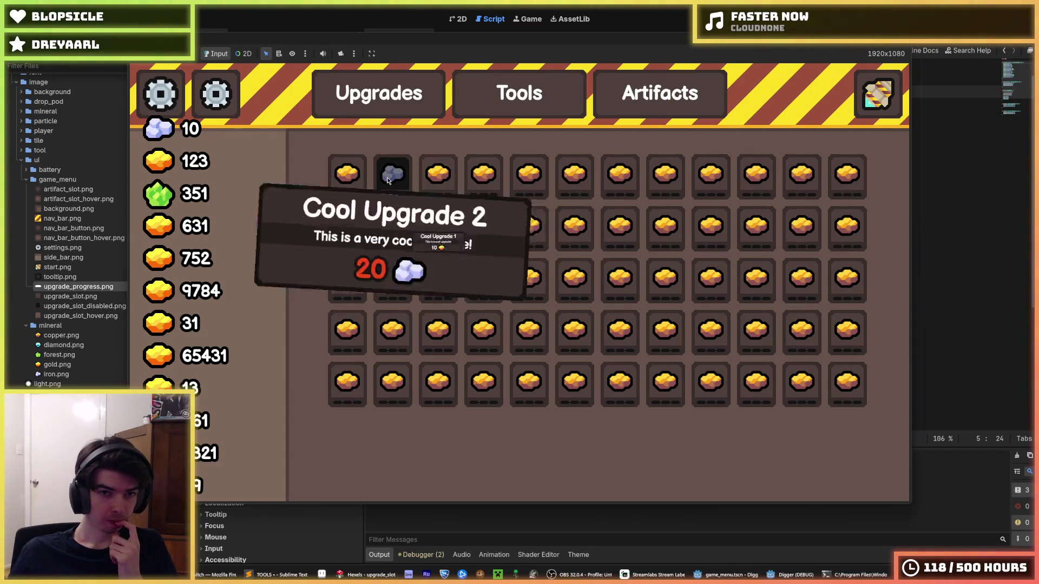
left_click(365, 177)
left_click(361, 189)
left_click(361, 189)
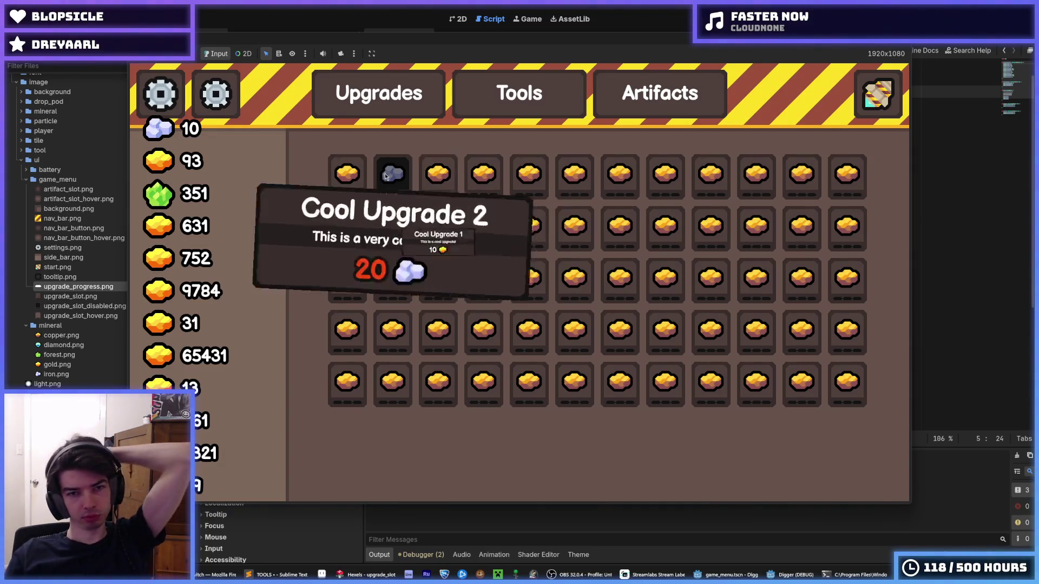
- View the Artifacts tab, return to Upgrades, and stop the game
mouse_move(389, 222)
mouse_move(403, 187)
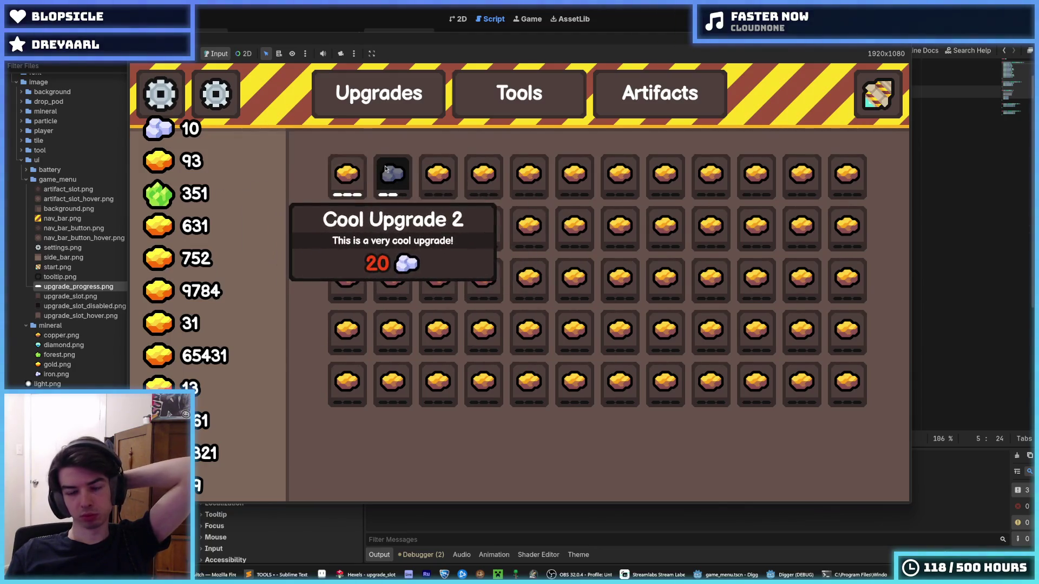
left_click(630, 75)
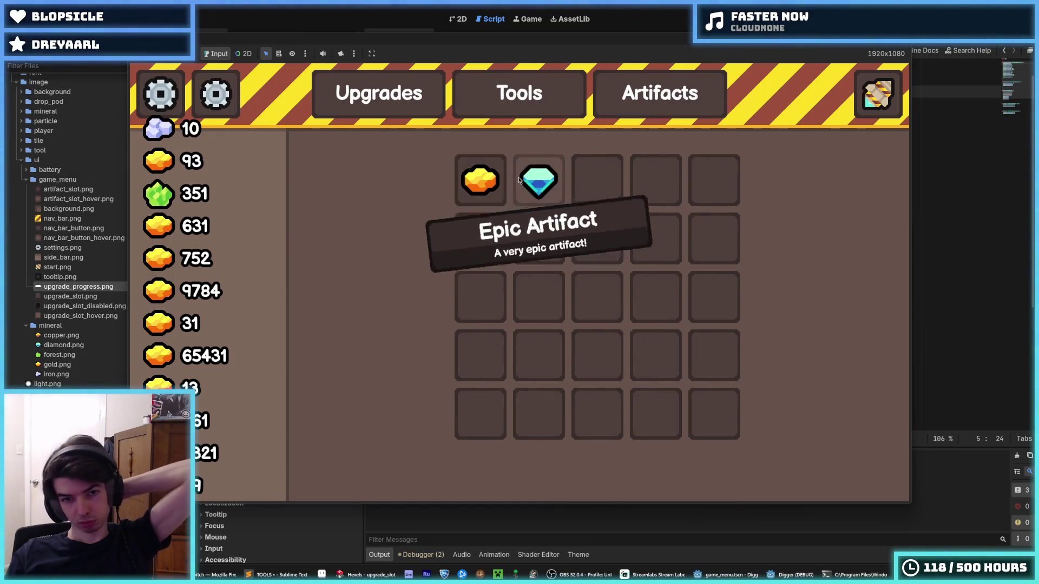
left_click(400, 110)
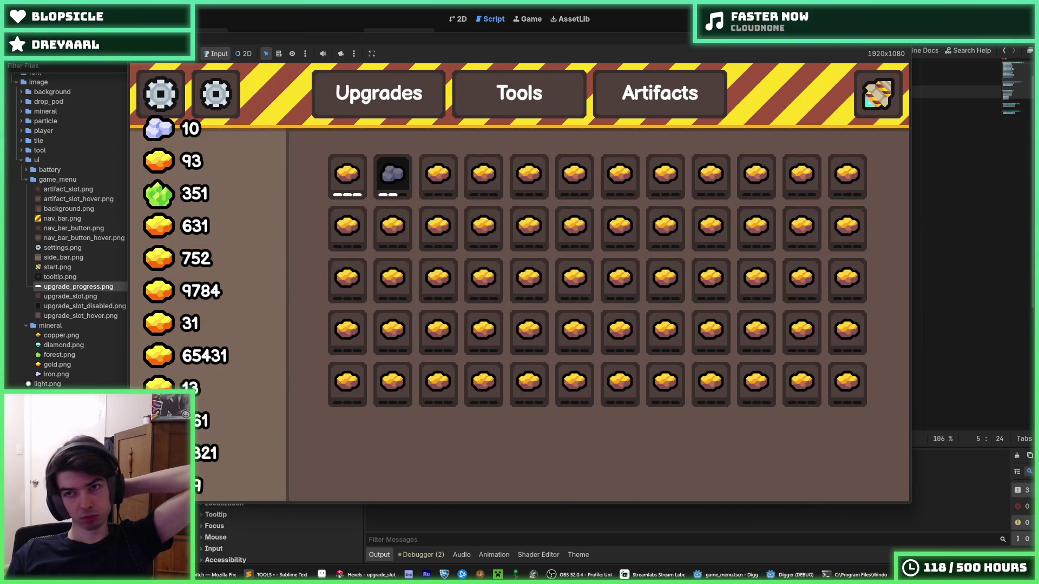
key("F8")
left_click(745, 168)
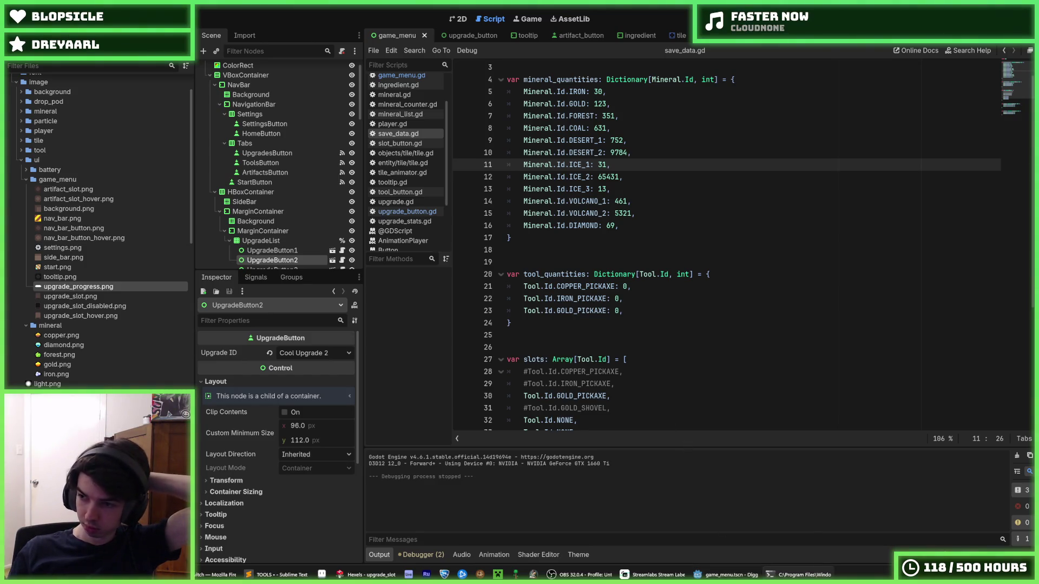
- Save the scene in Godot and switch to Hexels showing the upgrade slot artwork
left_click(750, 352)
key("ctrl+s")
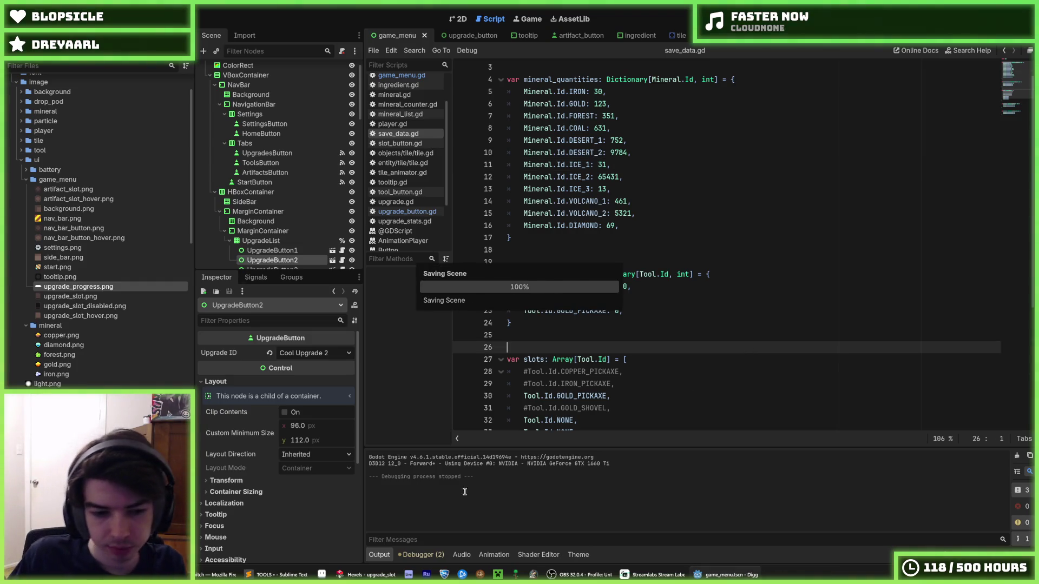
left_click(366, 574)
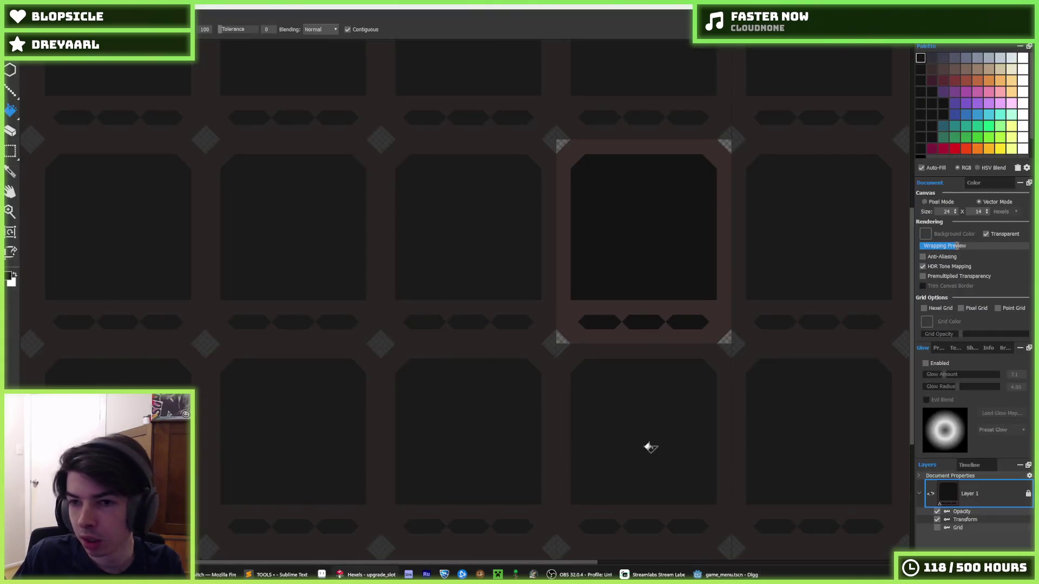